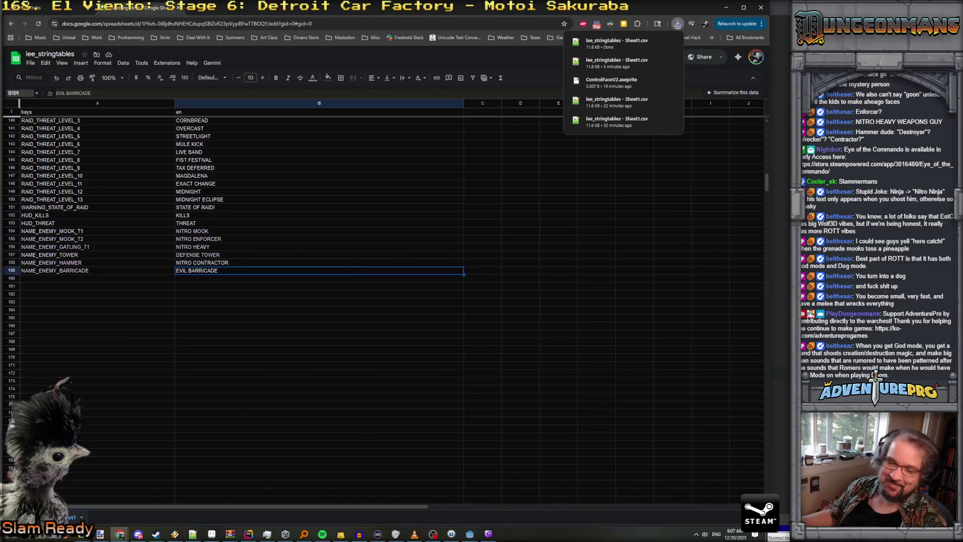
# - Bring the Godot editor forward, hide tutorials, and start a debug run from the level
pyautogui.hotkey('alt', 'Tab')
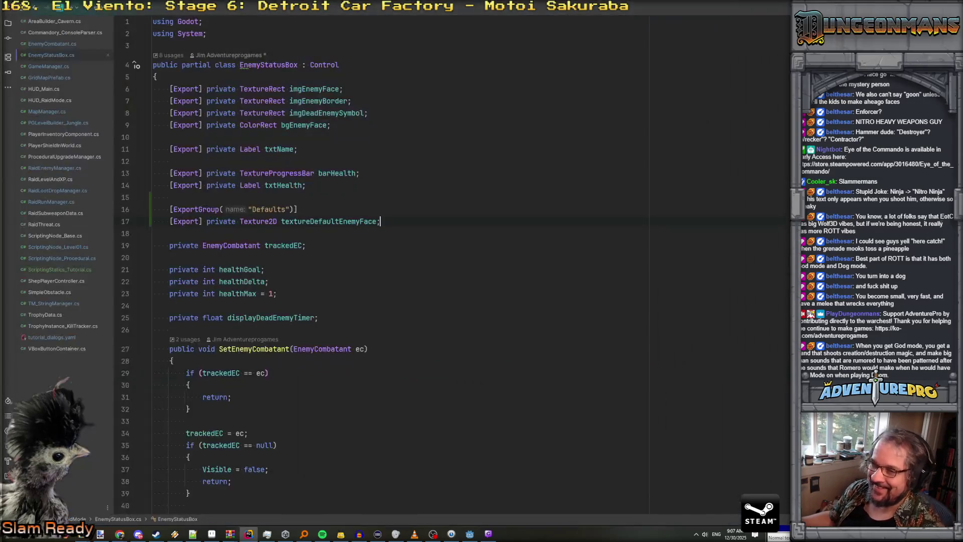
pyautogui.click(469, 534)
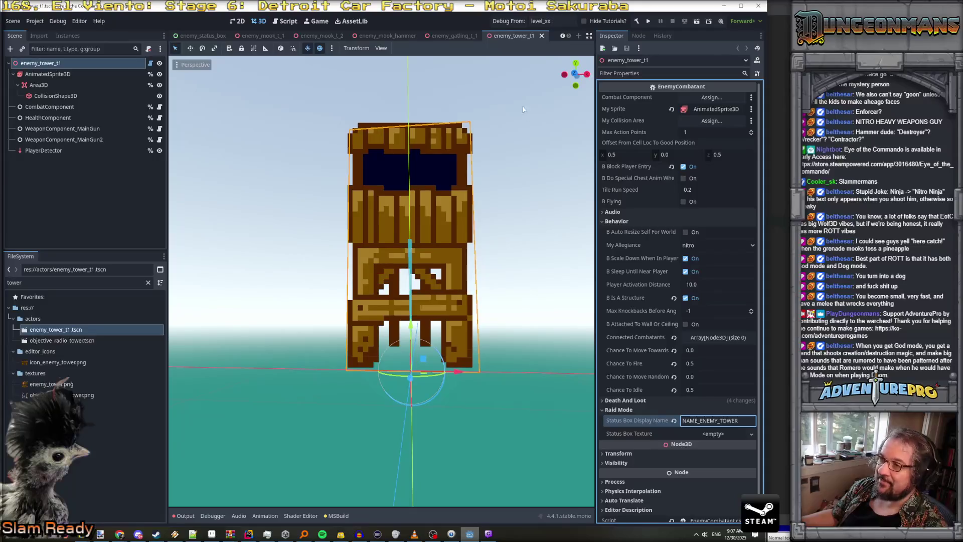
pyautogui.click(584, 21)
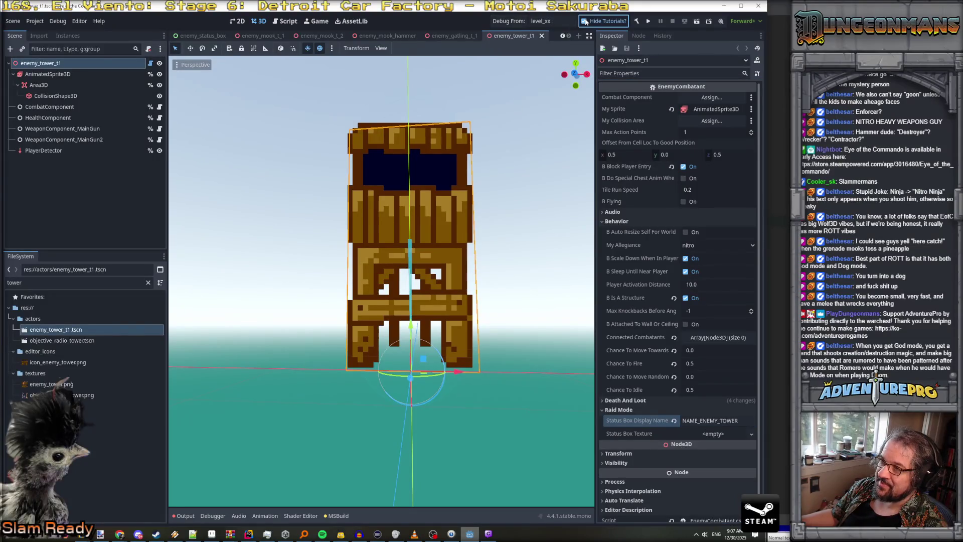
pyautogui.click(516, 24)
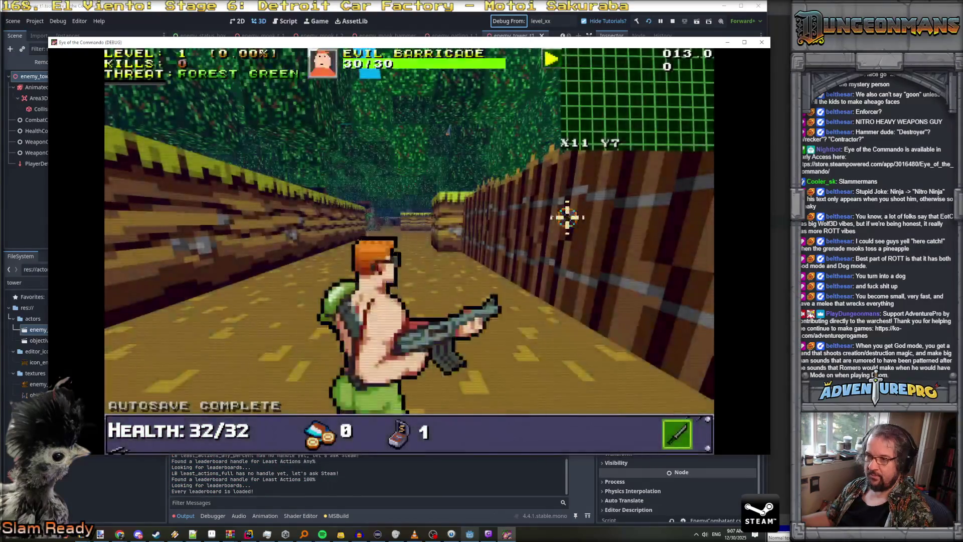
# - Turn toward the fence and walk down the corridor into the open area
pyautogui.press('Right')
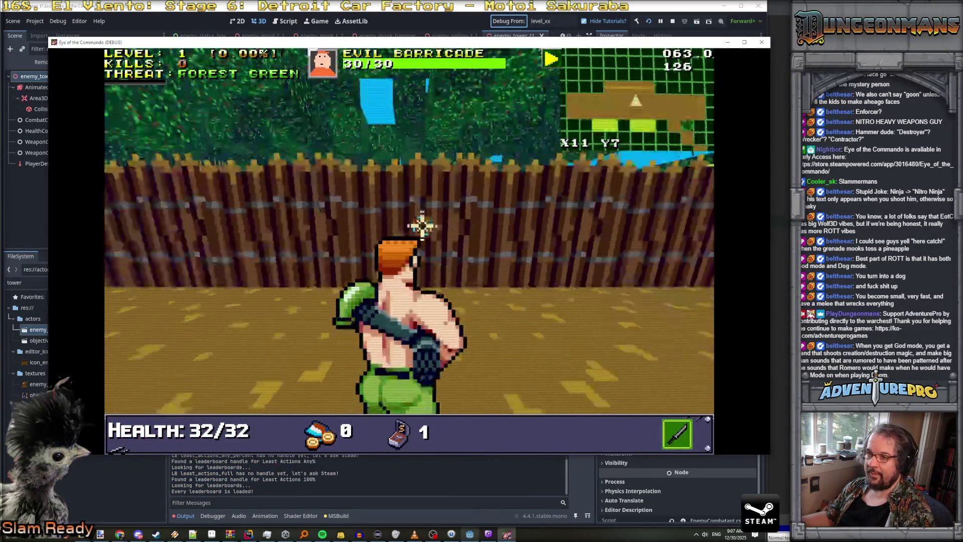
pyautogui.press('Right')
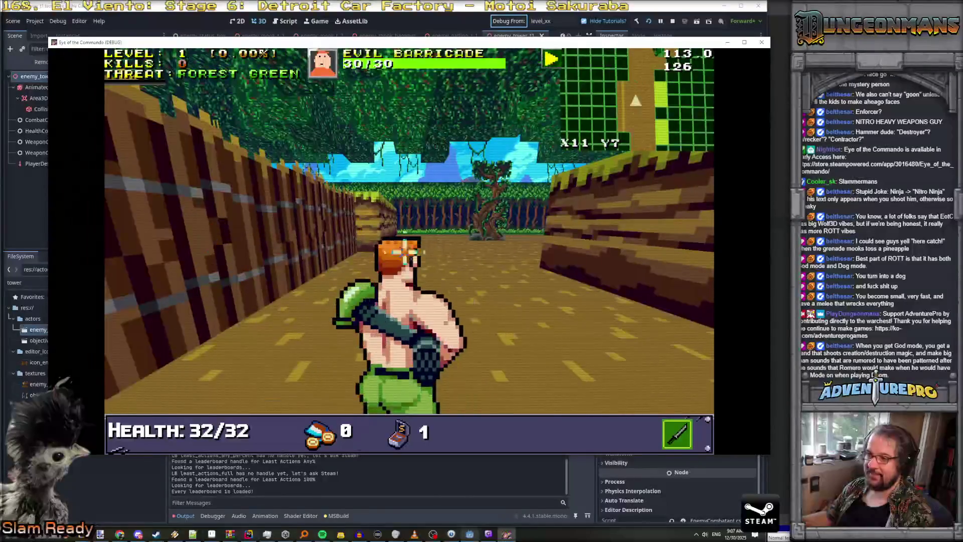
pyautogui.press('Right')
pyautogui.press('Left')
pyautogui.press('Up')
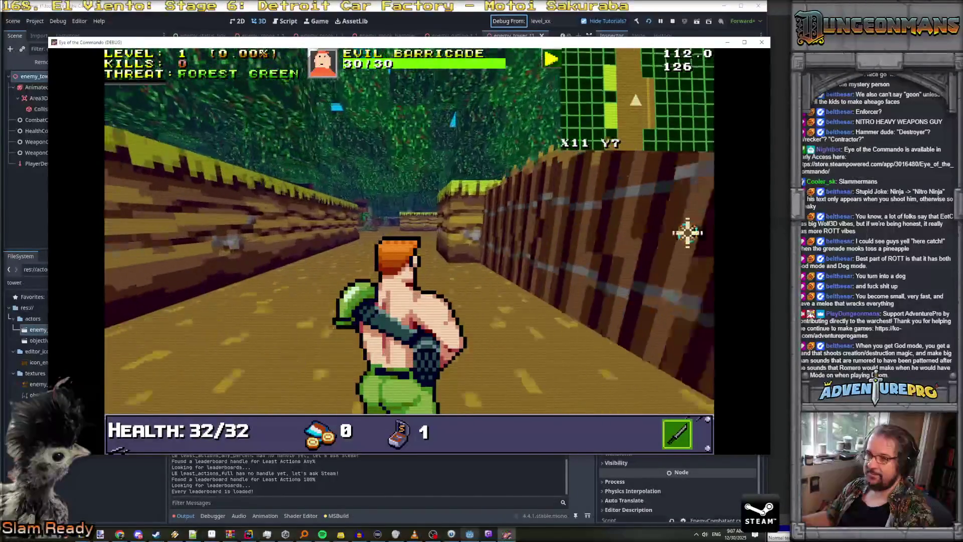
pyautogui.press('Up')
pyautogui.press('Up')
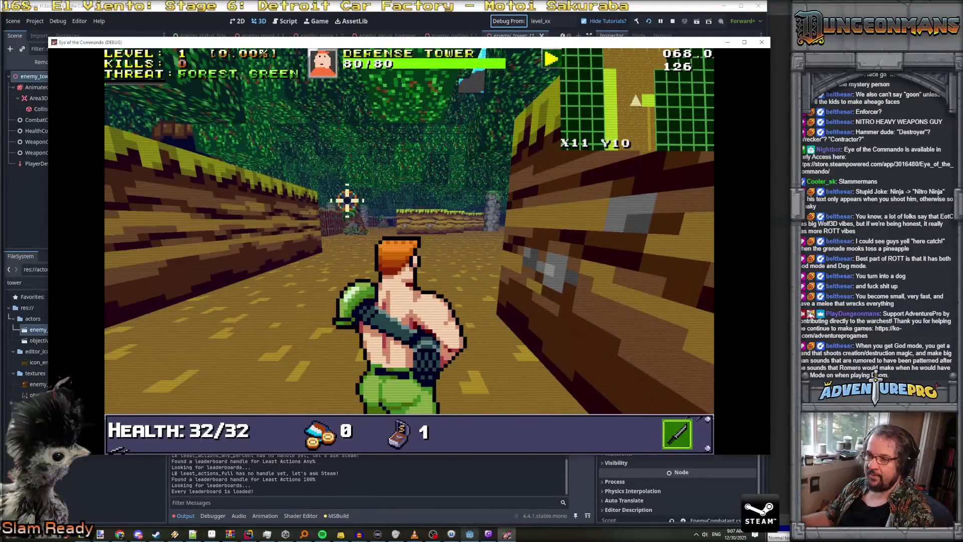
pyautogui.press('Up')
pyautogui.press('Up')
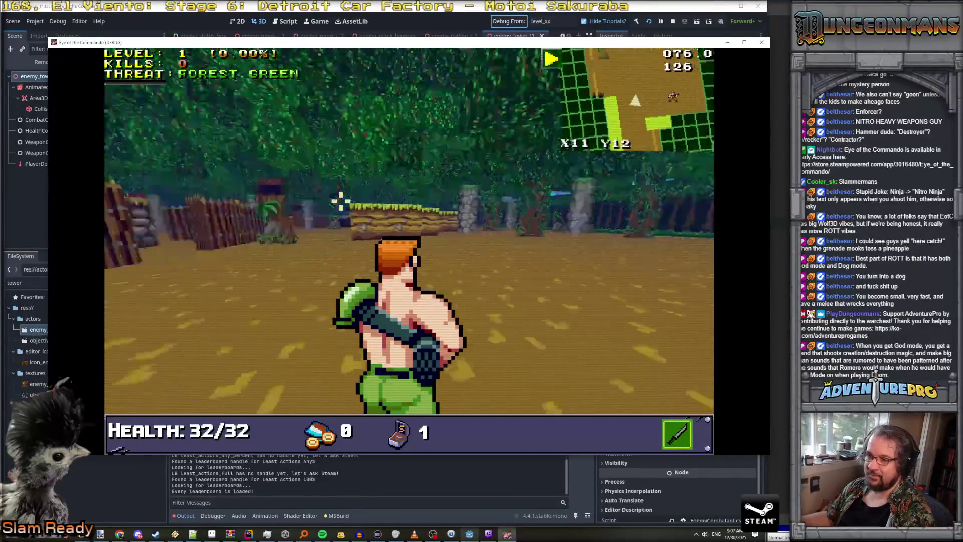
# - Shoot the Nitro Mook, grab its grenade, dismiss the Freedom Medal, and shoot the Defense Tower
pyautogui.press('Down')
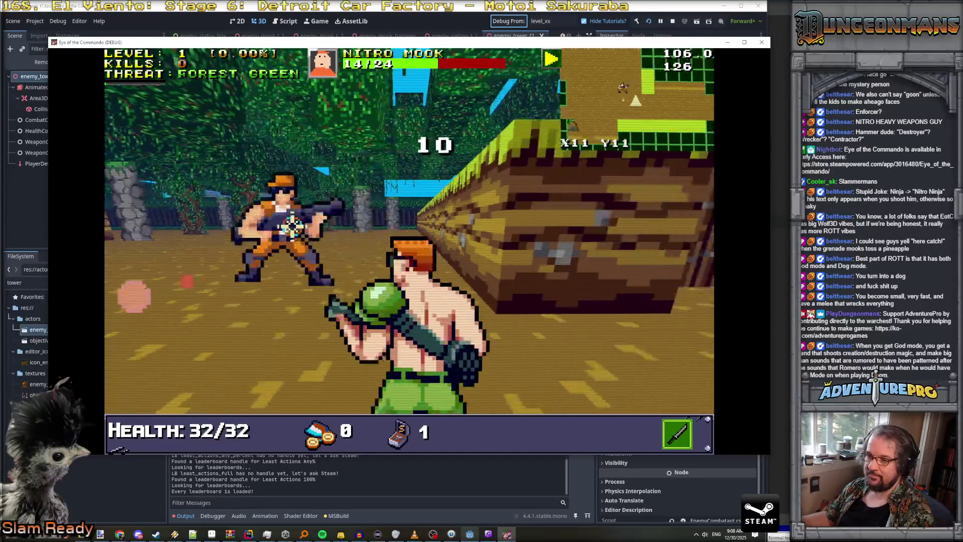
pyautogui.click(291, 226)
pyautogui.press('a')
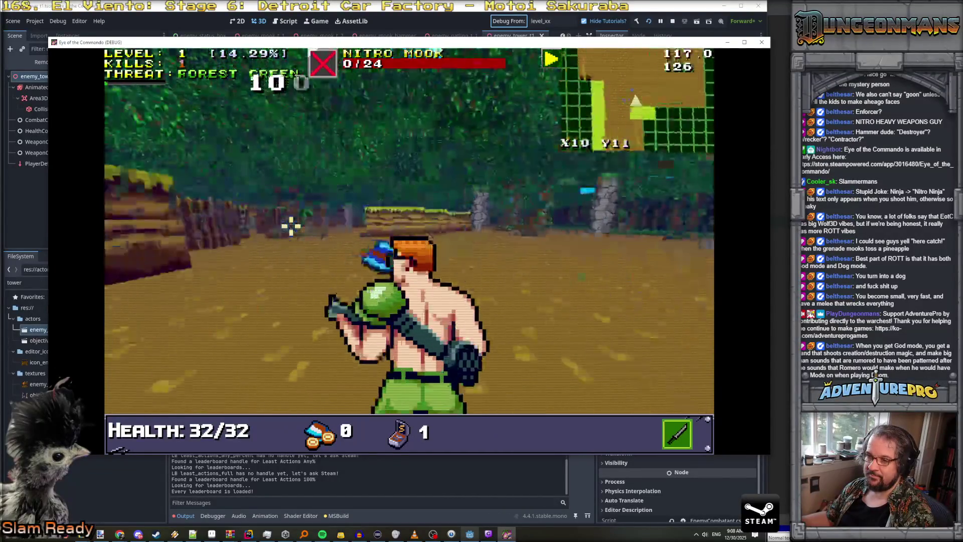
pyautogui.click(290, 197)
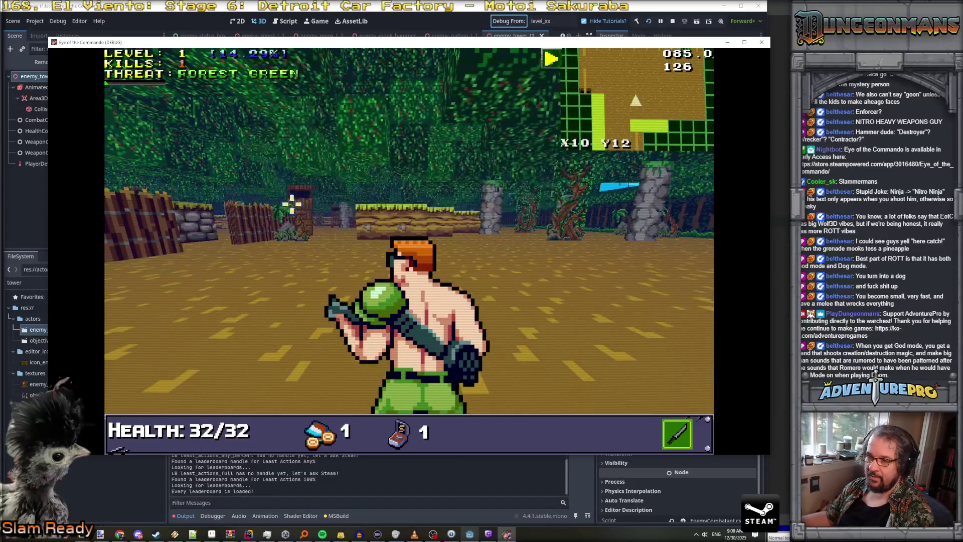
pyautogui.press('Up')
pyautogui.press('Up')
pyautogui.click(285, 198)
pyautogui.click(279, 196)
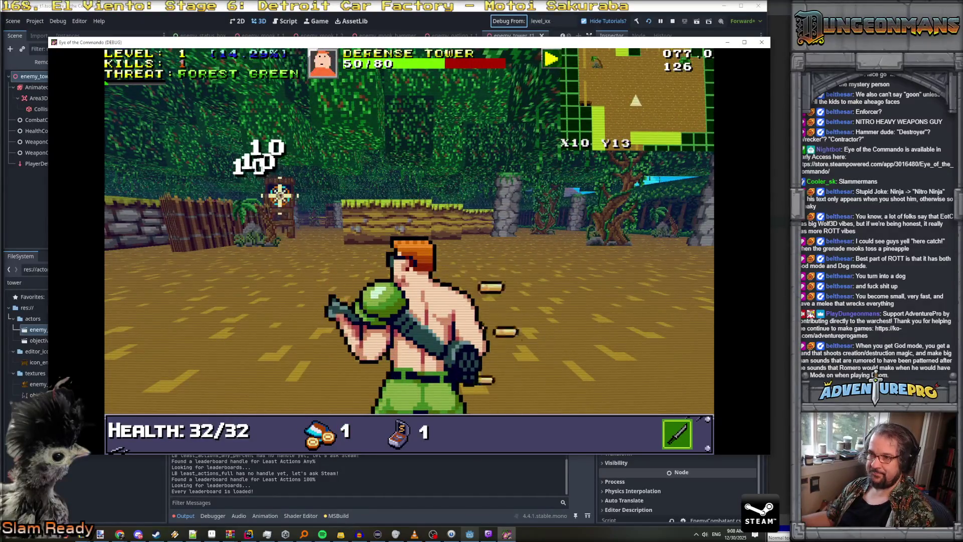
pyautogui.click(289, 196)
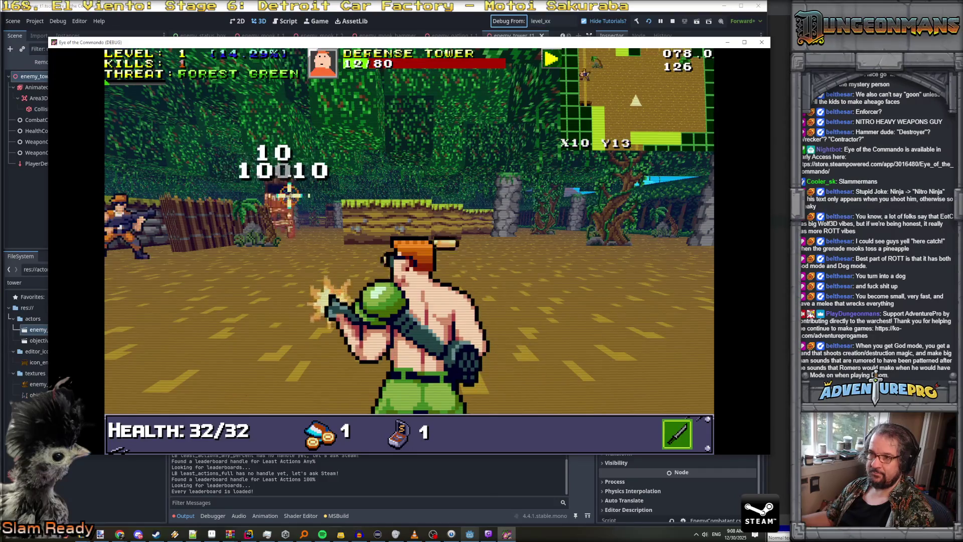
pyautogui.press('Down')
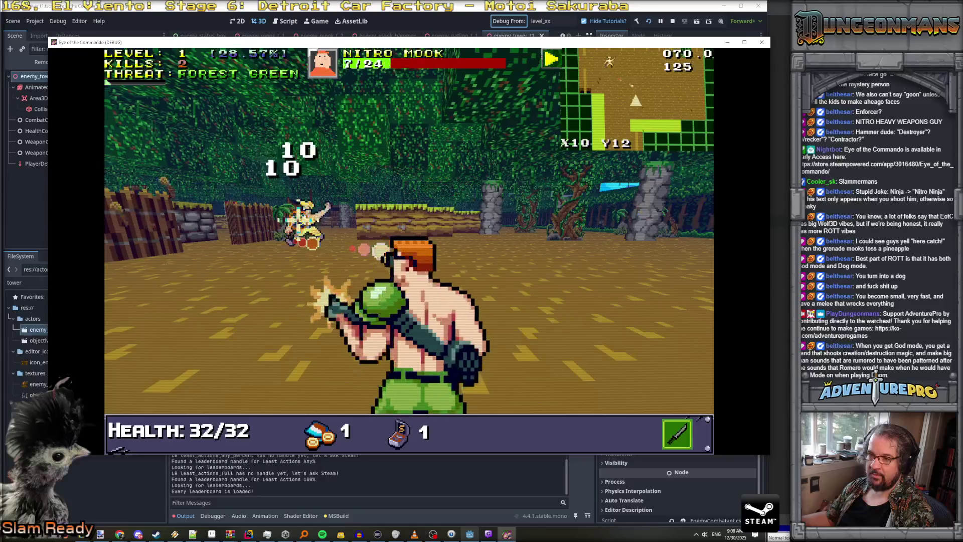
pyautogui.click(267, 223)
# - Strafe around the stone pillars collecting grenades, then shoot another Nitro Mook
pyautogui.press('Up')
pyautogui.press('Up')
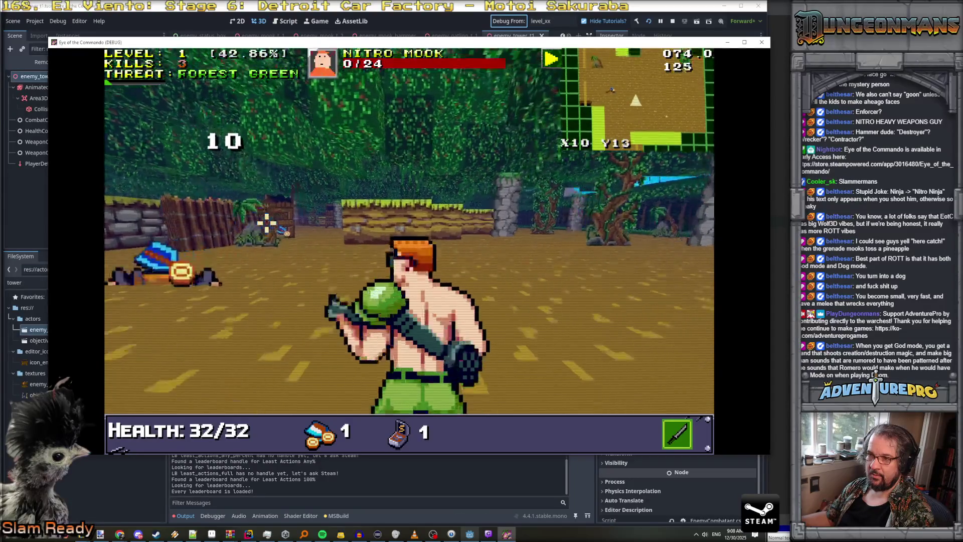
pyautogui.press('Left')
pyautogui.press('Left')
pyautogui.press('Left')
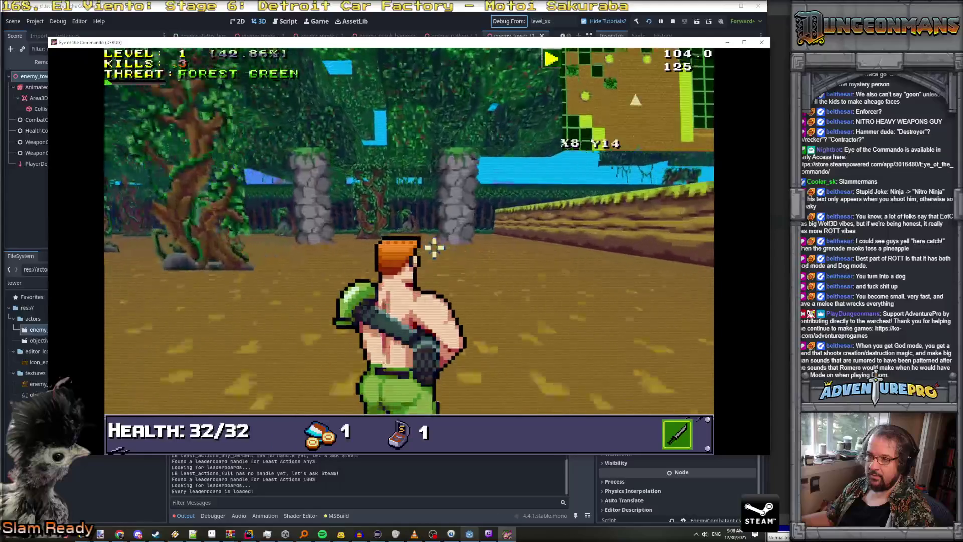
pyautogui.press('Left')
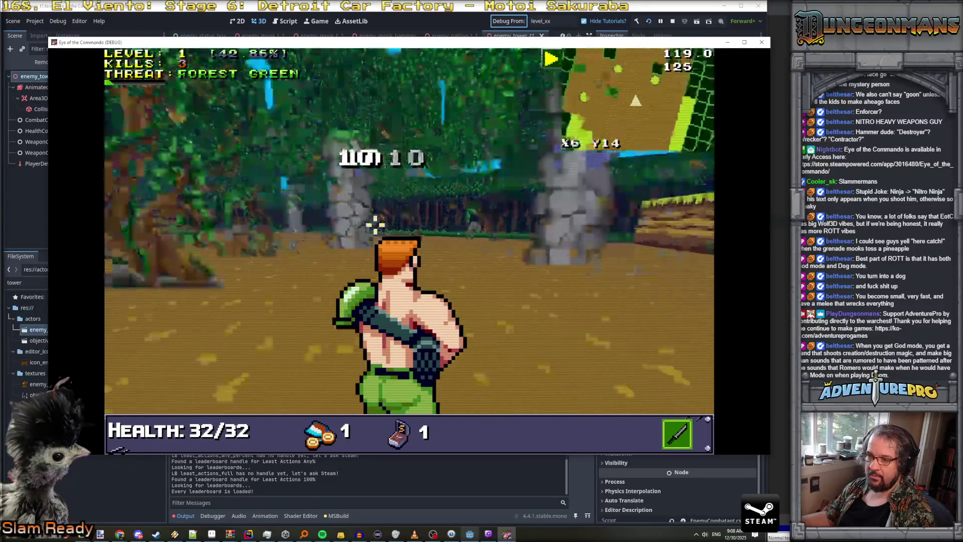
pyautogui.press('Right')
pyautogui.press('Right')
pyautogui.press('Right')
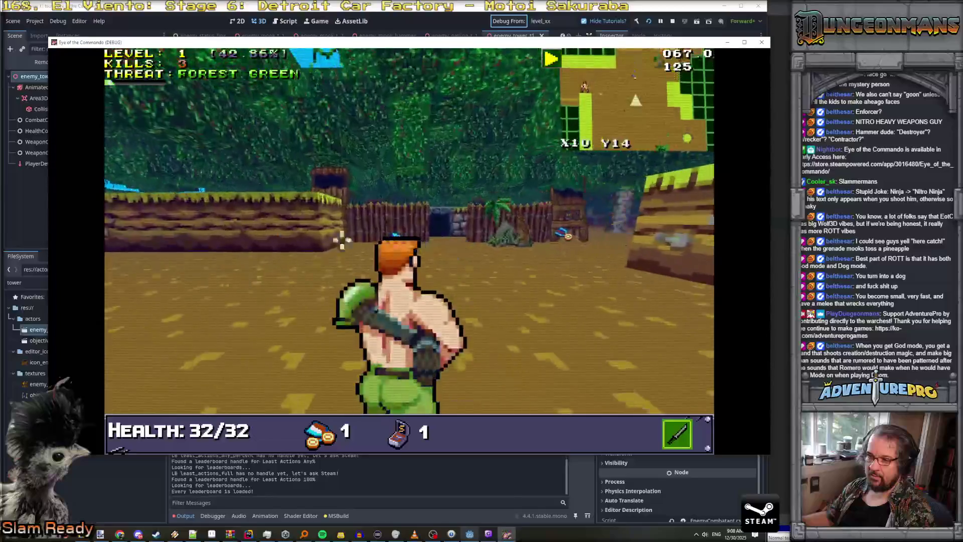
pyautogui.press('Left')
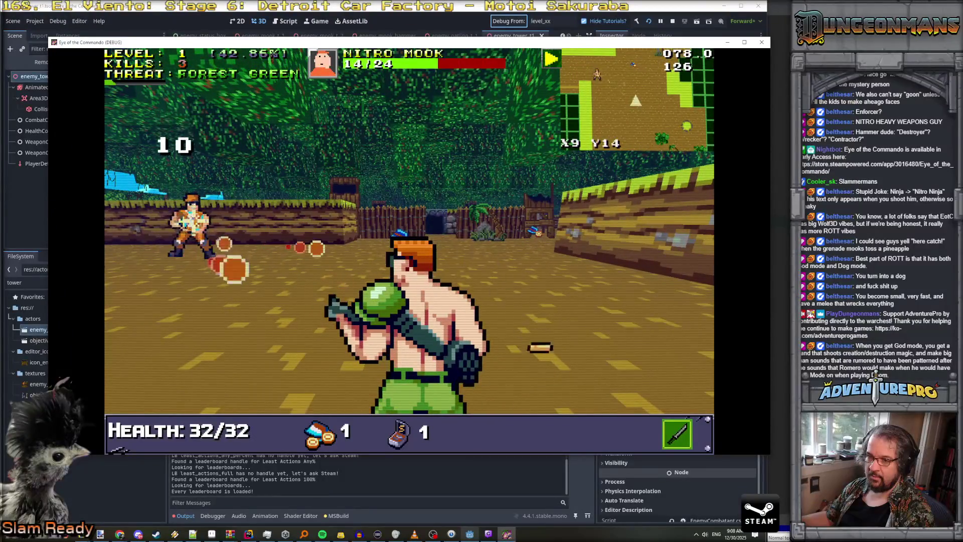
pyautogui.press('Left')
pyautogui.press('Right')
pyautogui.press('Right')
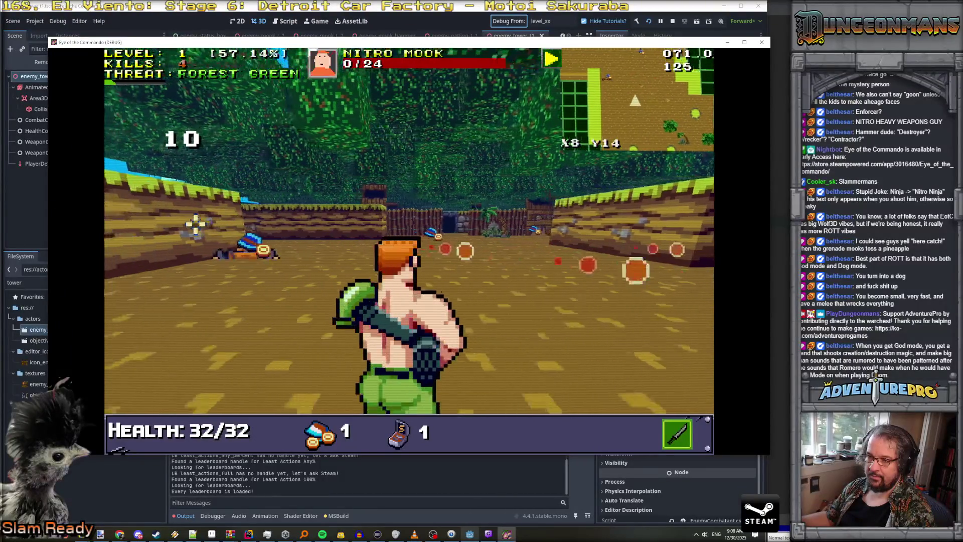
pyautogui.press('Up')
pyautogui.press('Up')
pyautogui.press('Right')
pyautogui.press('Right')
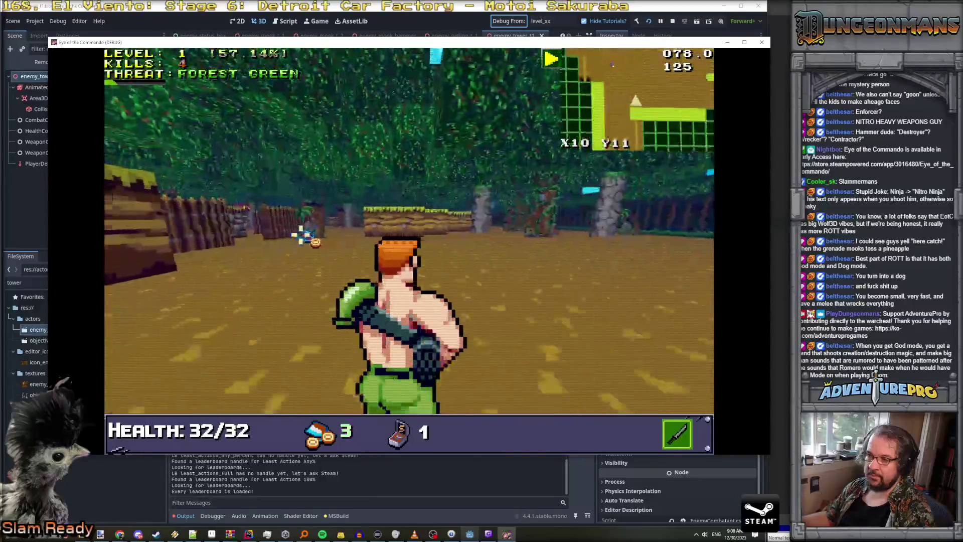
pyautogui.press('Down')
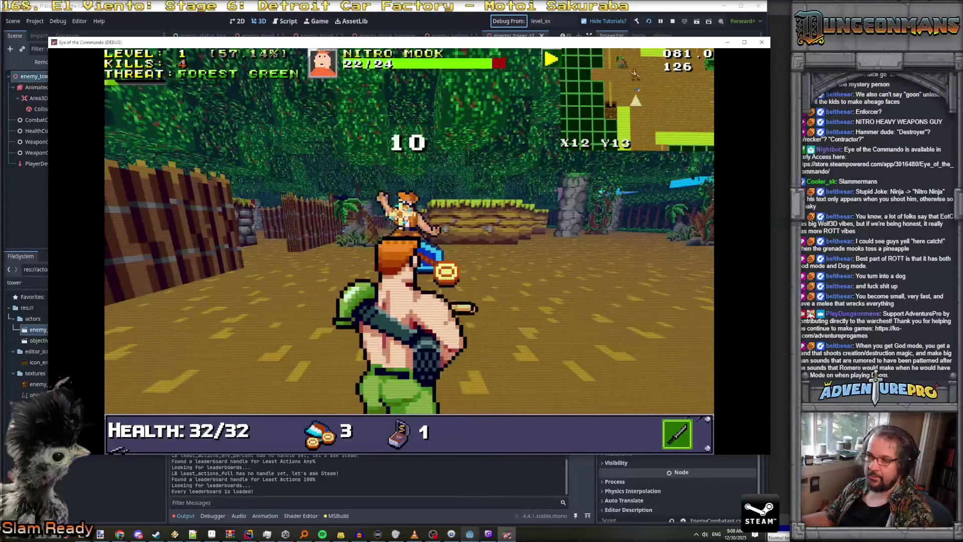
pyautogui.press('Left')
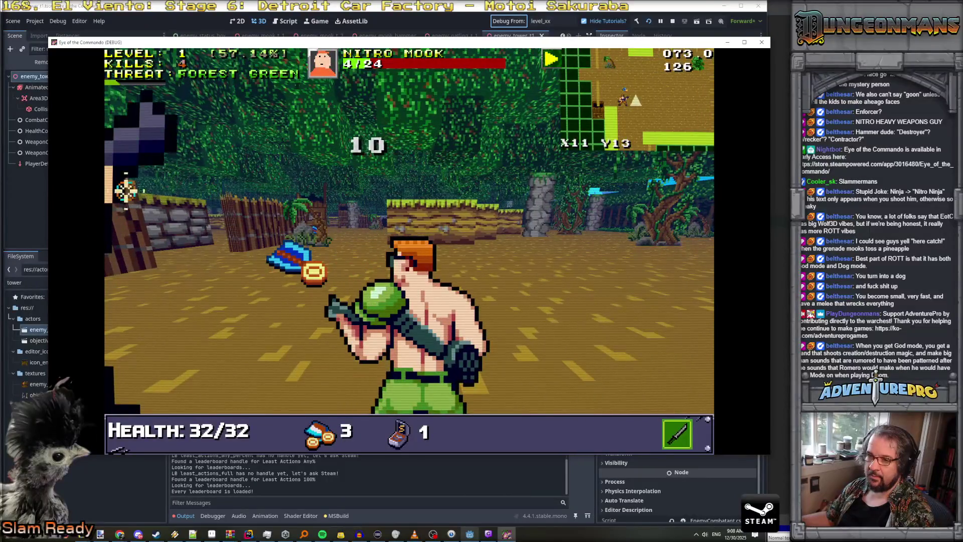
pyautogui.click(126, 190)
# - Collect the dropped grenades, advance to the wooden building, and shoot the target on the fence
pyautogui.press('Left')
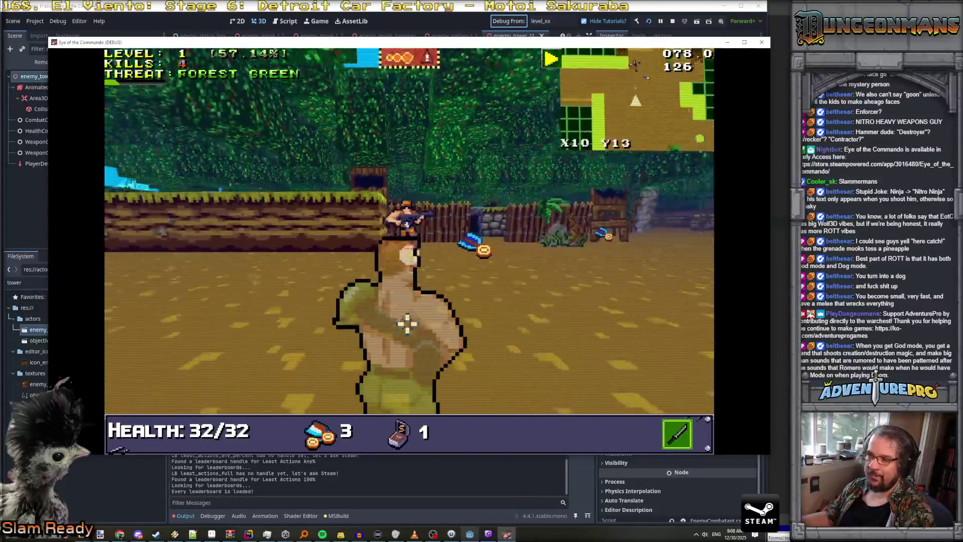
pyautogui.press('Down')
pyautogui.press('Right')
pyautogui.press('Up')
pyautogui.press('Right')
pyautogui.press('Up')
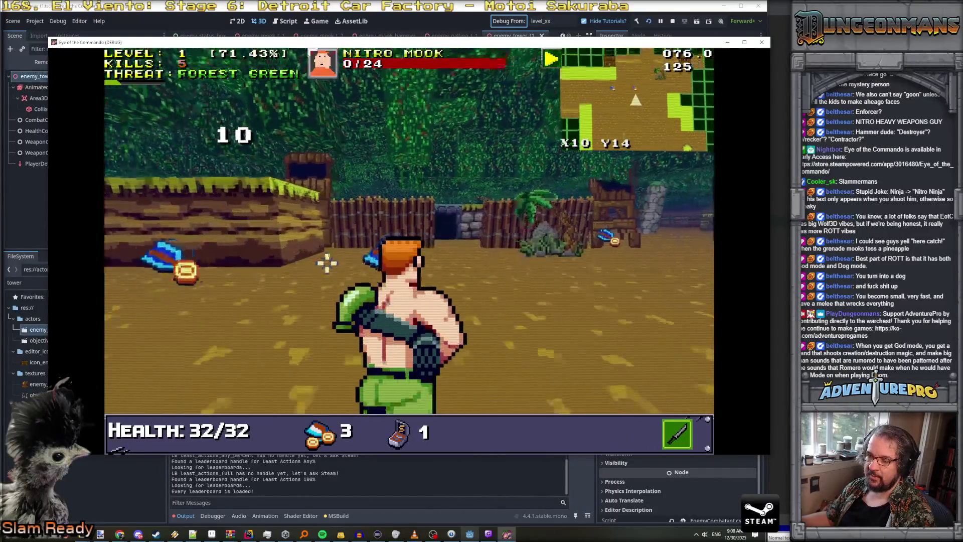
pyautogui.press('Up')
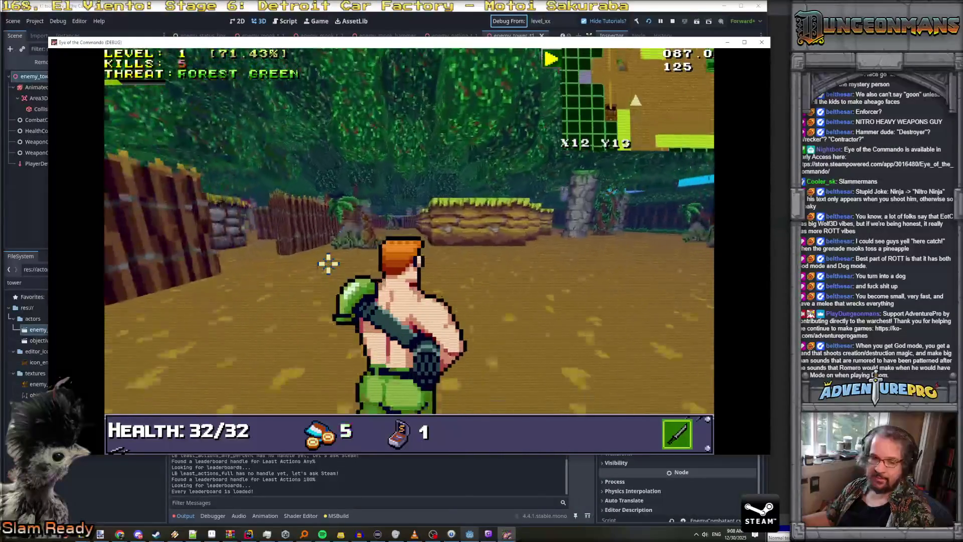
pyautogui.press('Left')
pyautogui.press('Up')
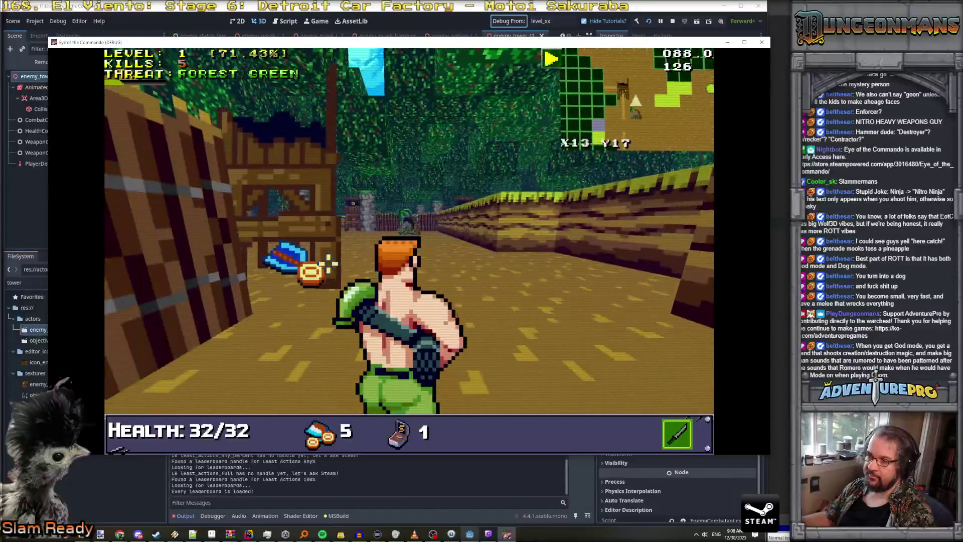
pyautogui.press('Right')
pyautogui.press('Up')
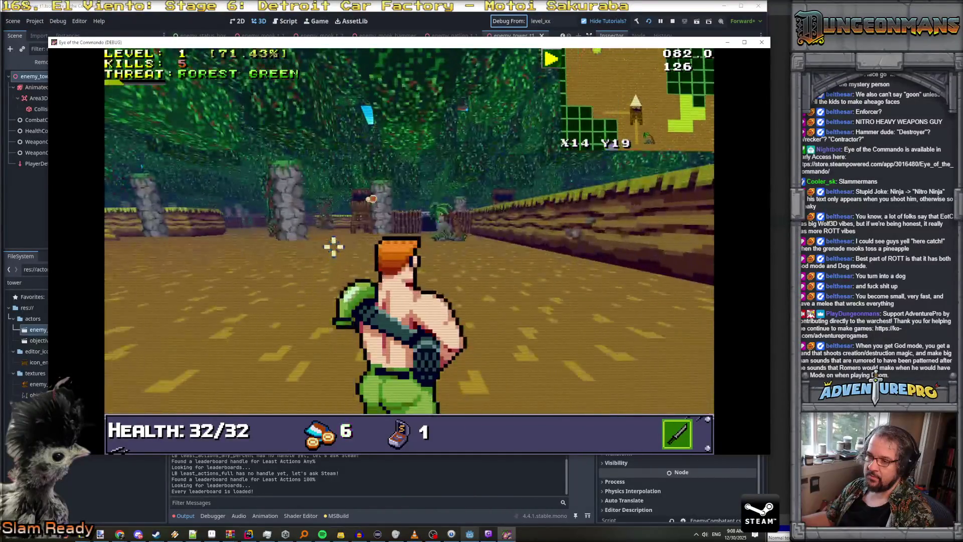
pyautogui.press('Right')
pyautogui.press('Up')
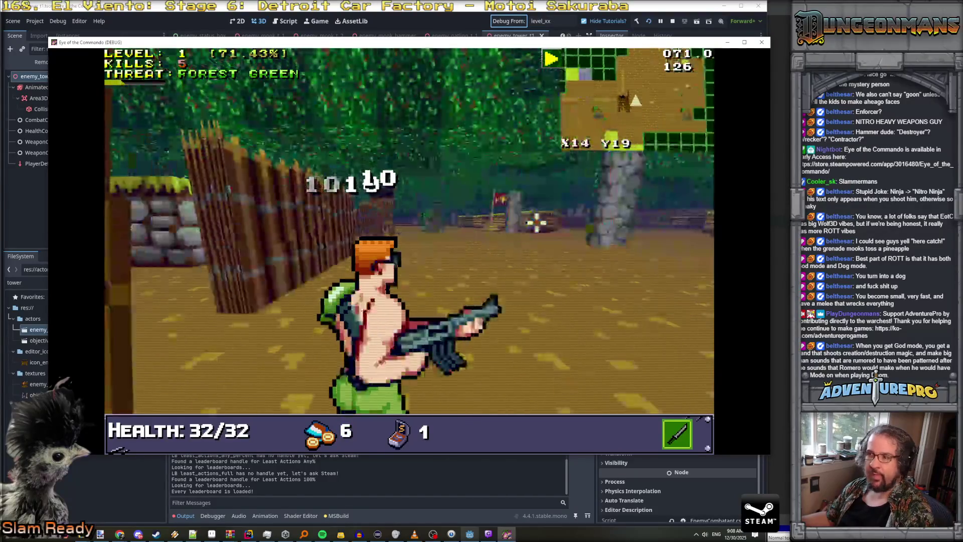
pyautogui.press('ctrl')
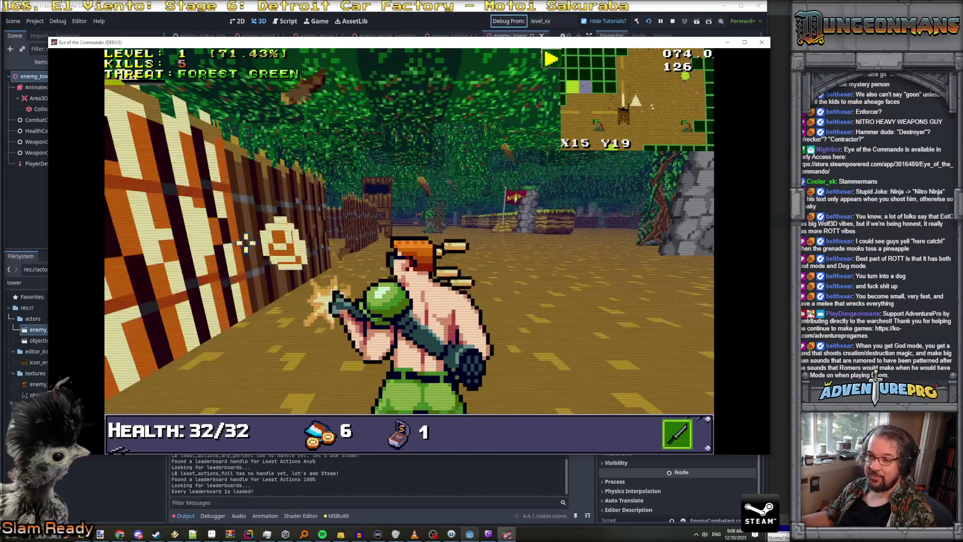
# - Turn and shoot the enemy, then walk deeper into the forest fort beside the stone wall
pyautogui.press('Left')
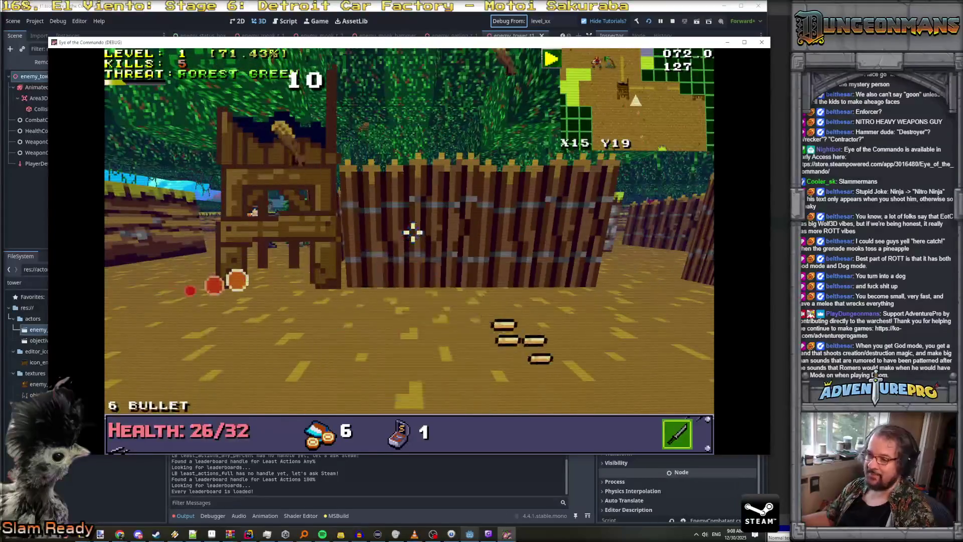
pyautogui.press('Right')
pyautogui.press('ctrl')
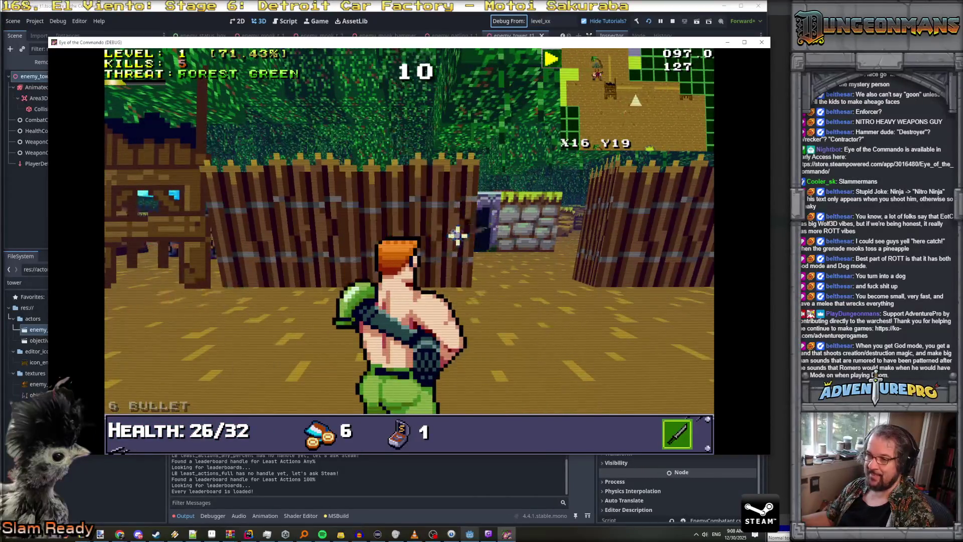
pyautogui.press('Up')
pyautogui.press('Up')
pyautogui.press('Left')
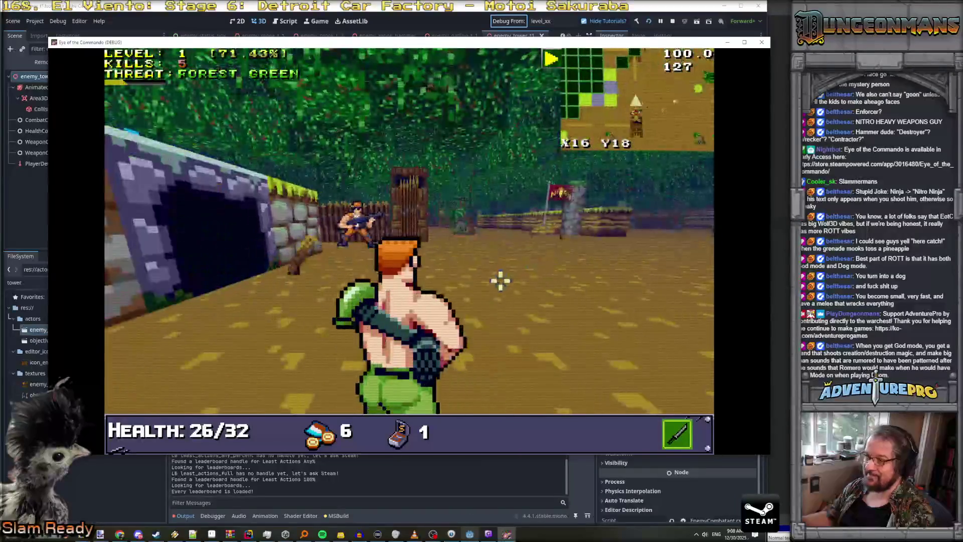
pyautogui.press('Left')
pyautogui.press('Up')
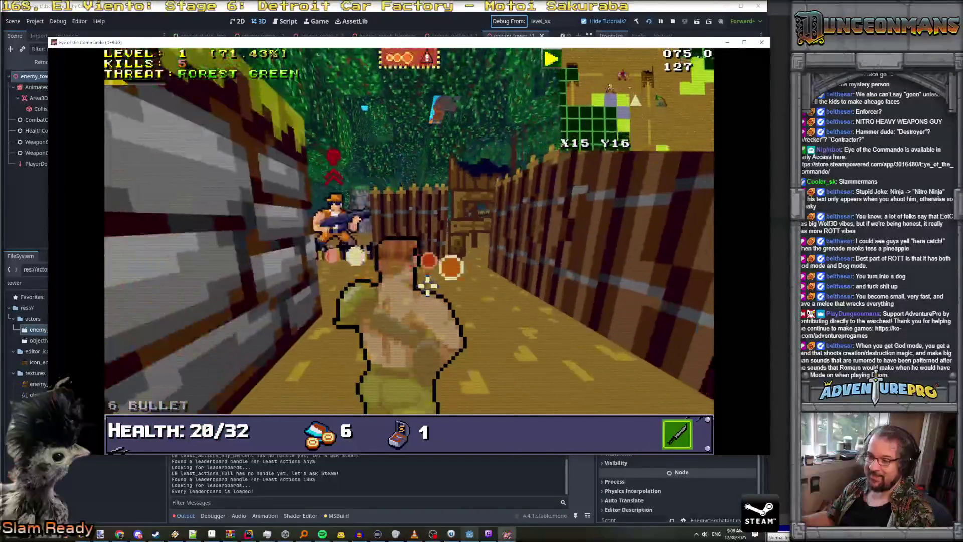
pyautogui.press('Up')
pyautogui.press('Up')
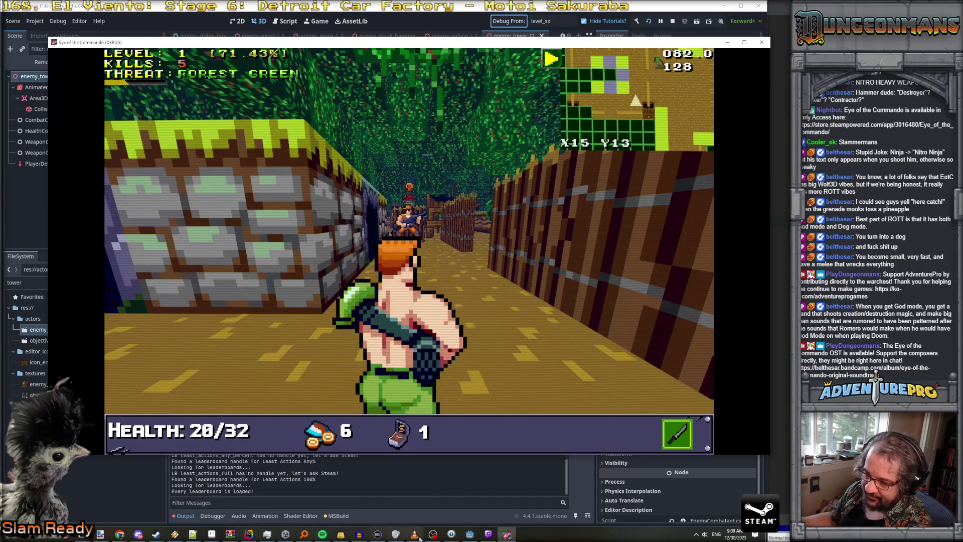
pyautogui.click(212, 535)
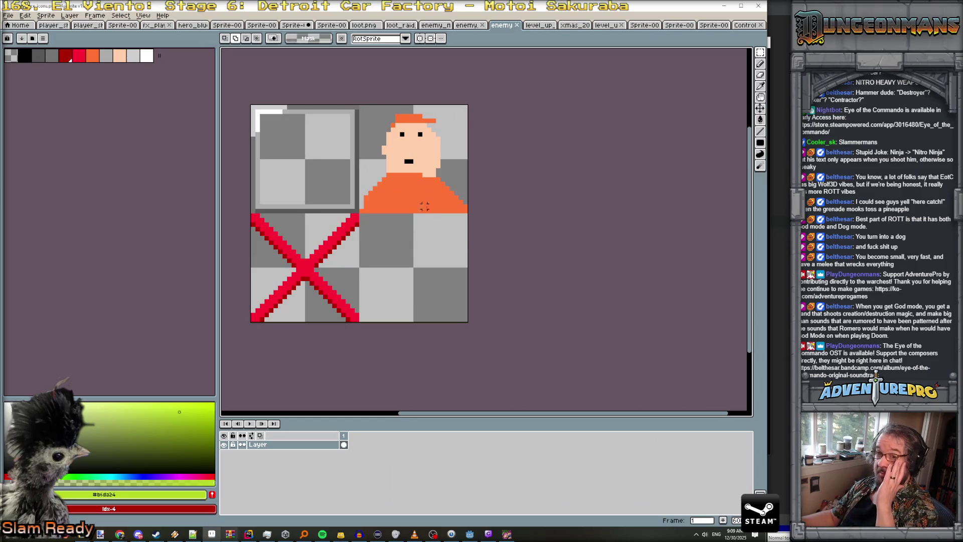
# - Load the gen512_eo palette preset and select the sprite's top-left frame block
pyautogui.click(32, 38)
pyautogui.scroll(-5, 96, 243)
pyautogui.click(76, 360)
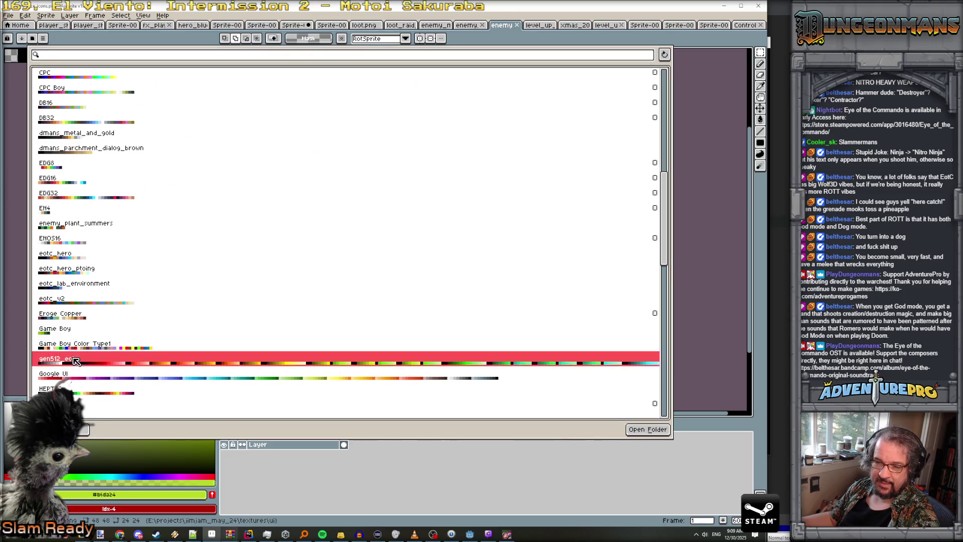
pyautogui.press('Escape')
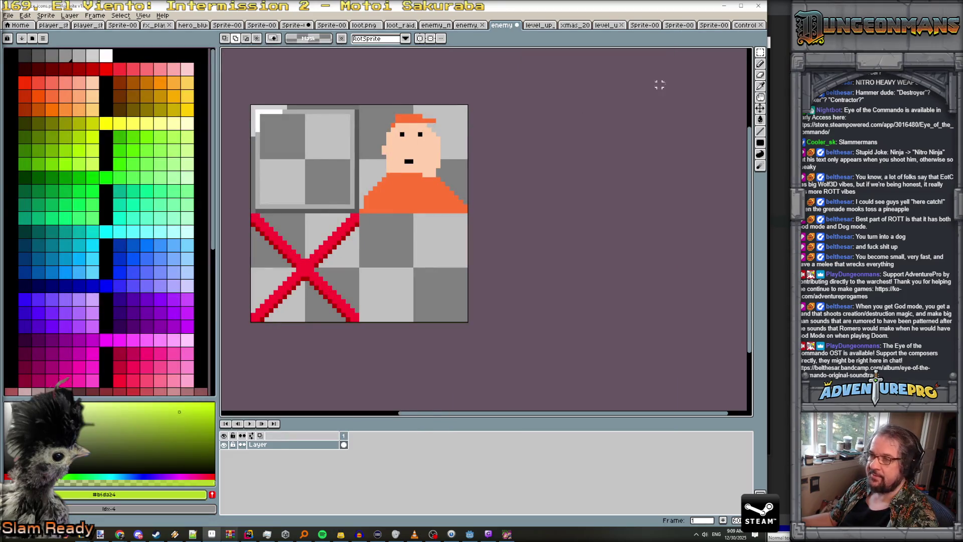
pyautogui.moveTo(760, 52)
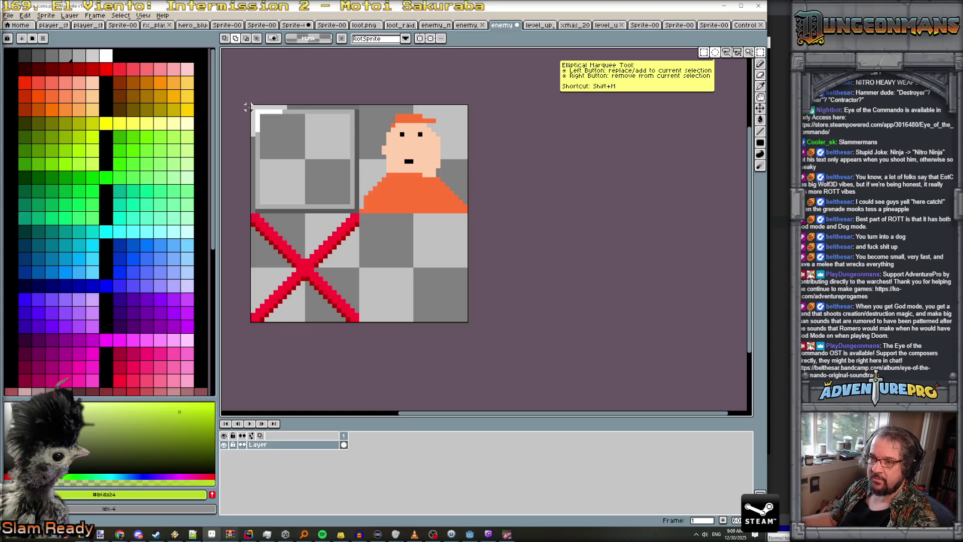
pyautogui.moveTo(253, 107); pyautogui.dragTo(452, 307)
# - Paste the frame block into the bottom-right quadrant and bucket-fill its interior dark red
pyautogui.hotkey('ctrl', 'v')
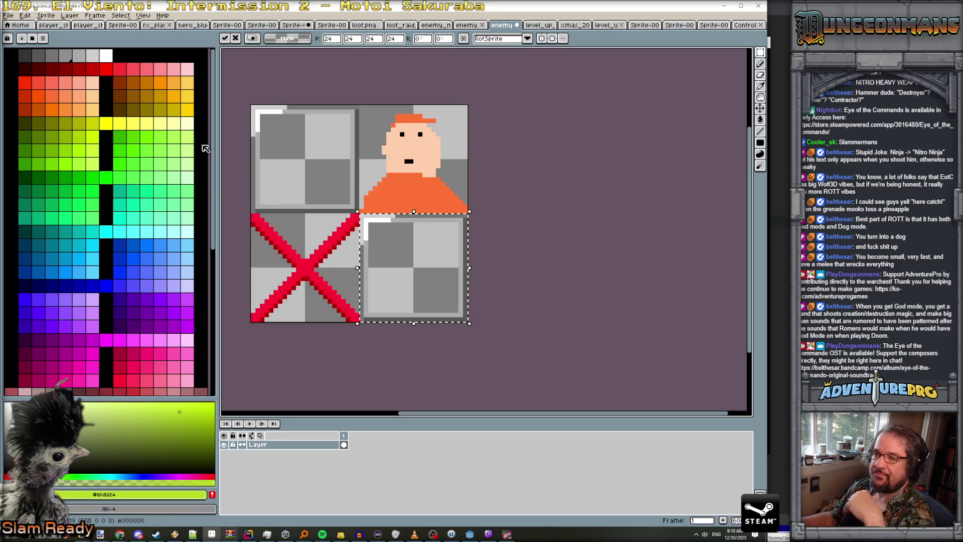
pyautogui.press('Return')
pyautogui.scroll(1, 404, 236)
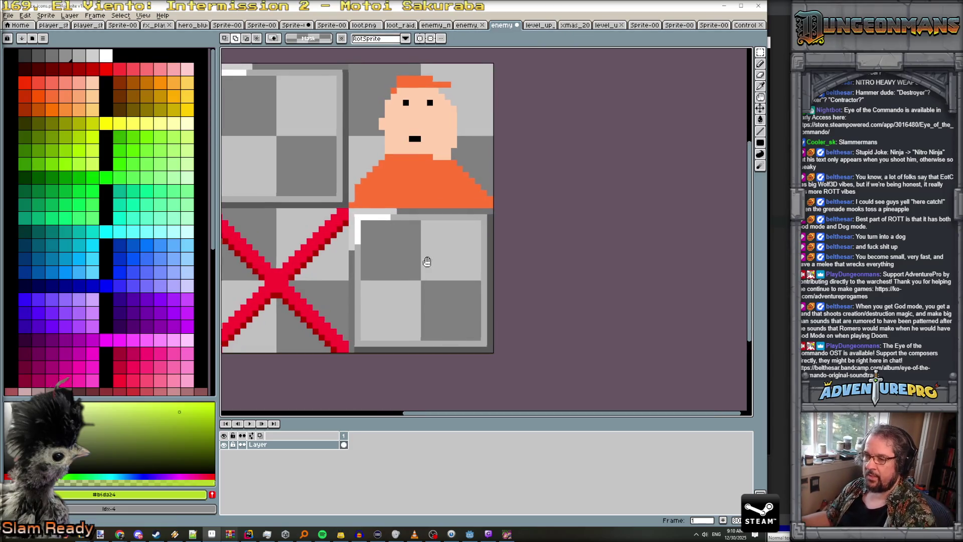
pyautogui.moveTo(427, 262); pyautogui.dragTo(467, 253)
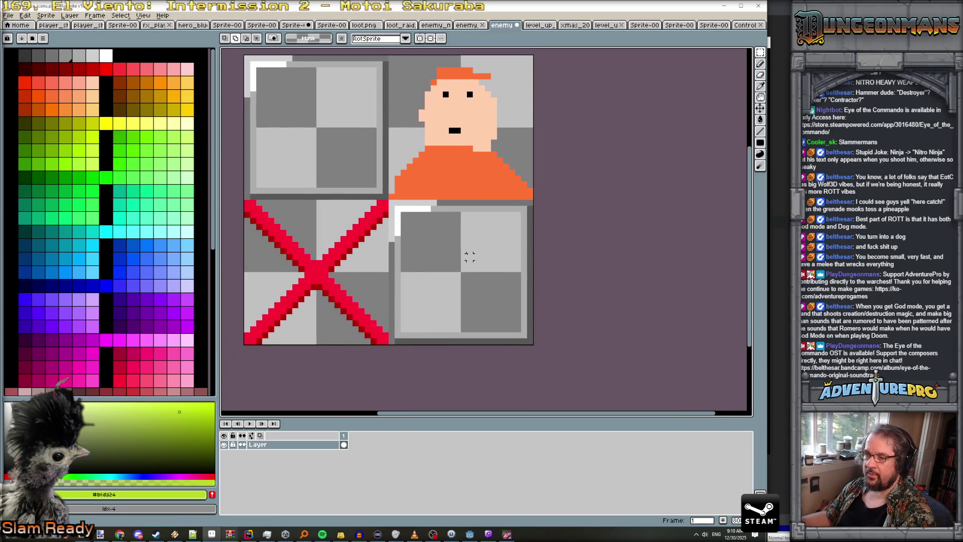
pyautogui.click(42, 71)
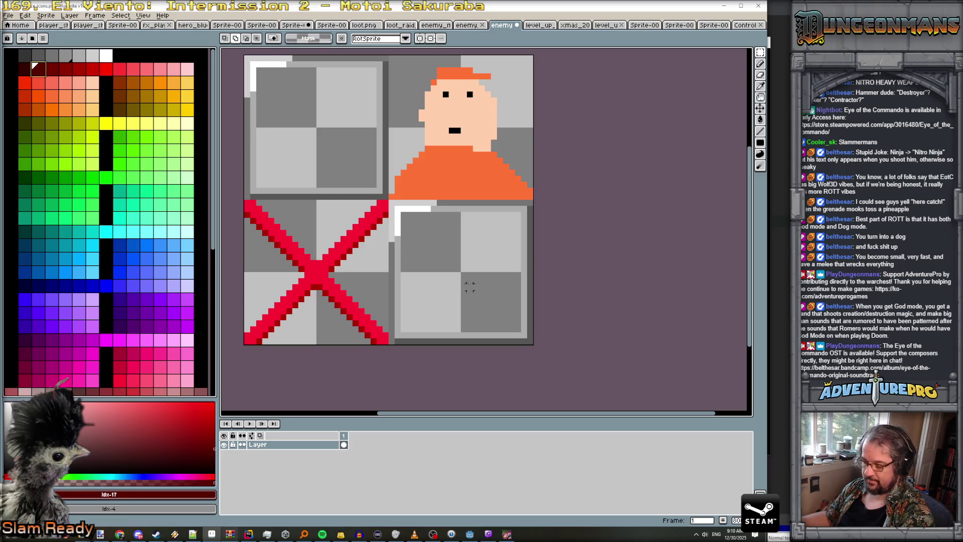
pyautogui.press('g')
pyautogui.click(491, 289)
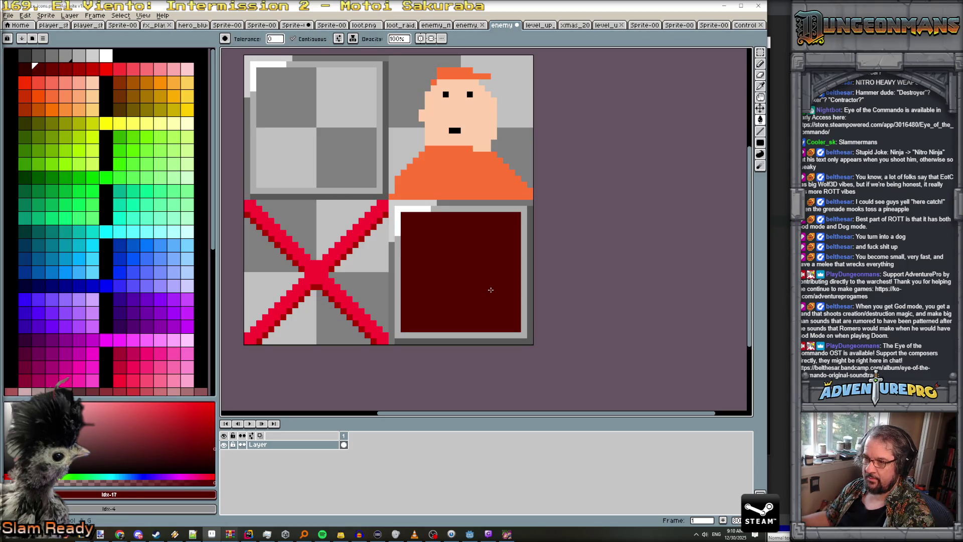
# - Refill the interior darker red, paint the top-left strip pale yellow, the corner bright yellow
pyautogui.click(22, 70)
pyautogui.click(468, 258)
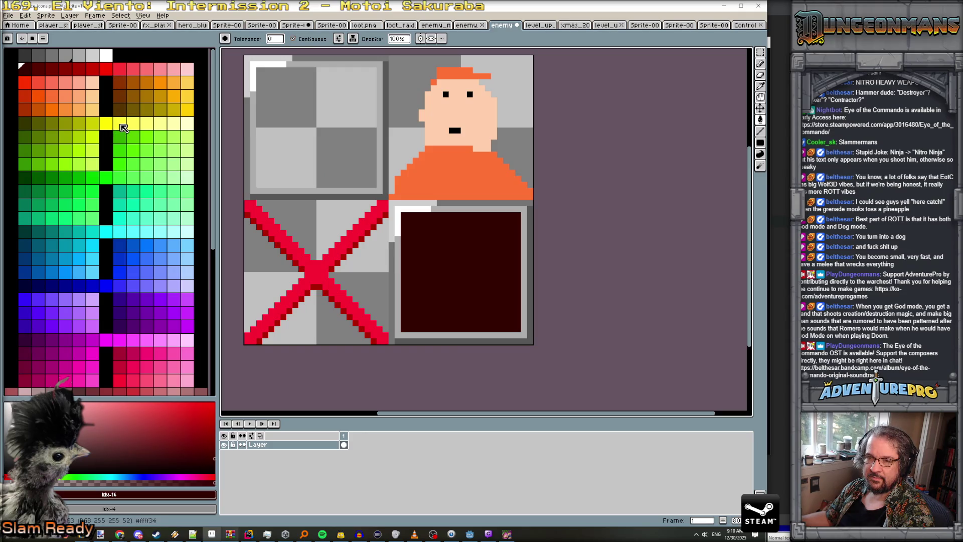
pyautogui.click(152, 126)
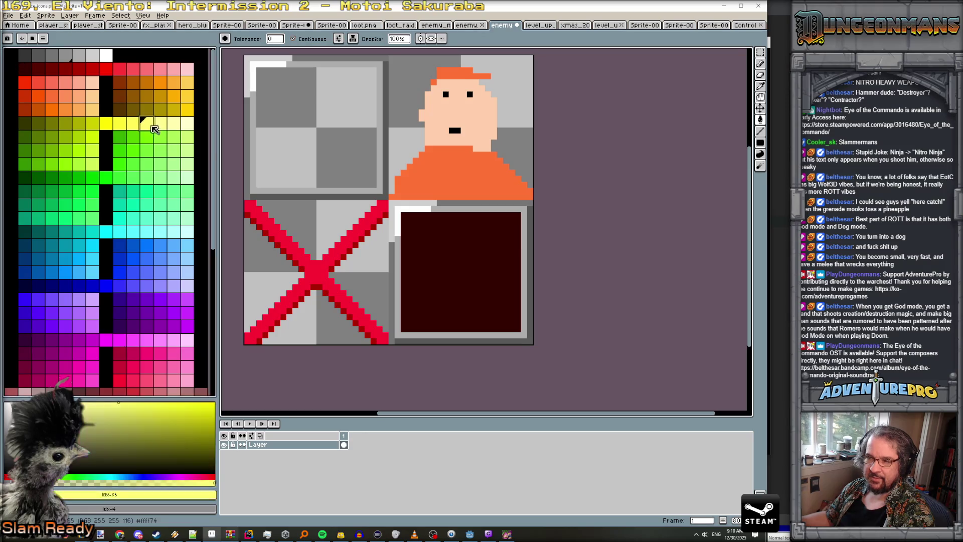
pyautogui.click(176, 126)
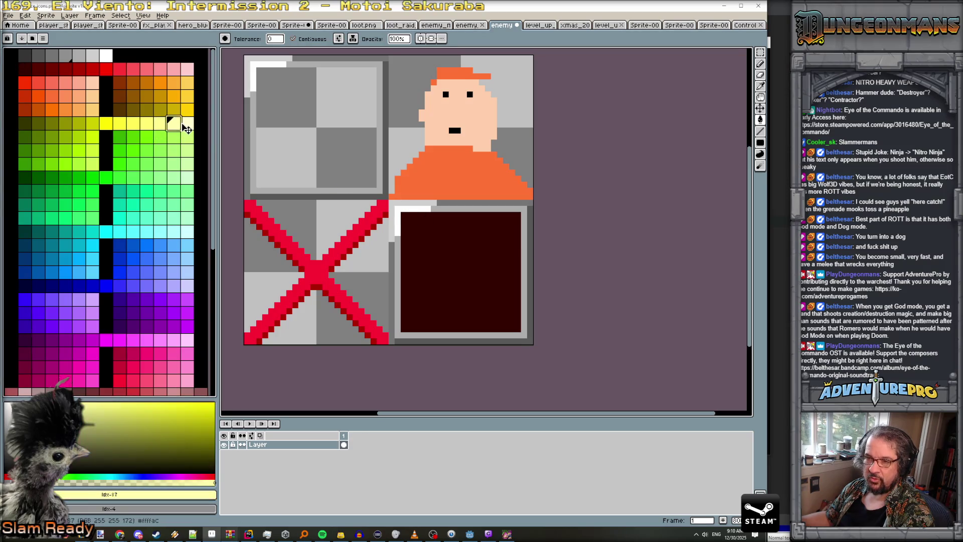
pyautogui.click(397, 221)
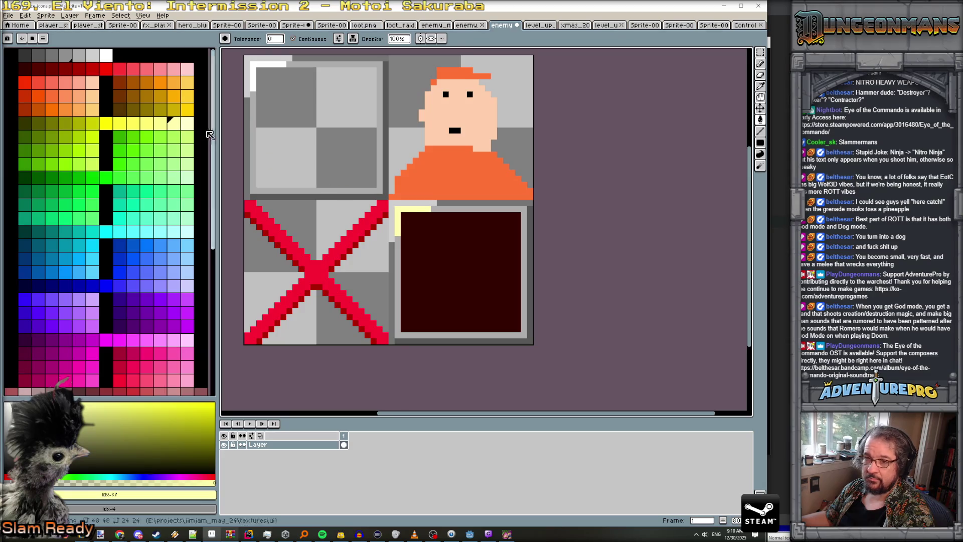
pyautogui.click(161, 123)
pyautogui.click(394, 220)
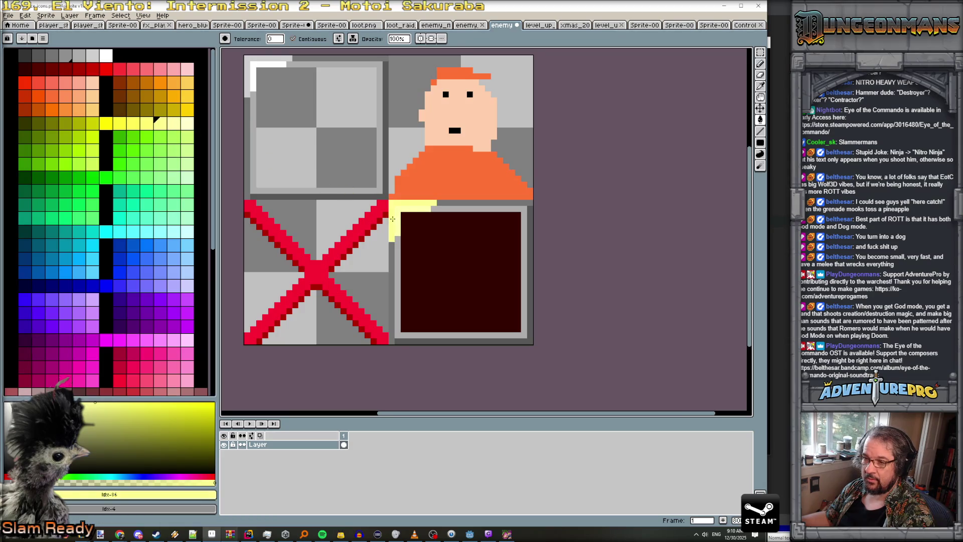
pyautogui.hotkey('ctrl', 'z')
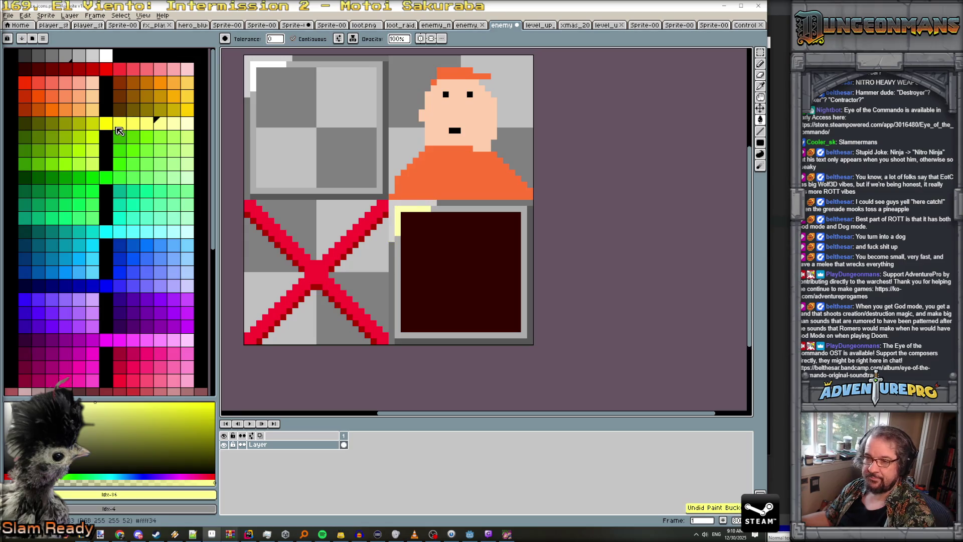
pyautogui.click(105, 123)
pyautogui.click(393, 216)
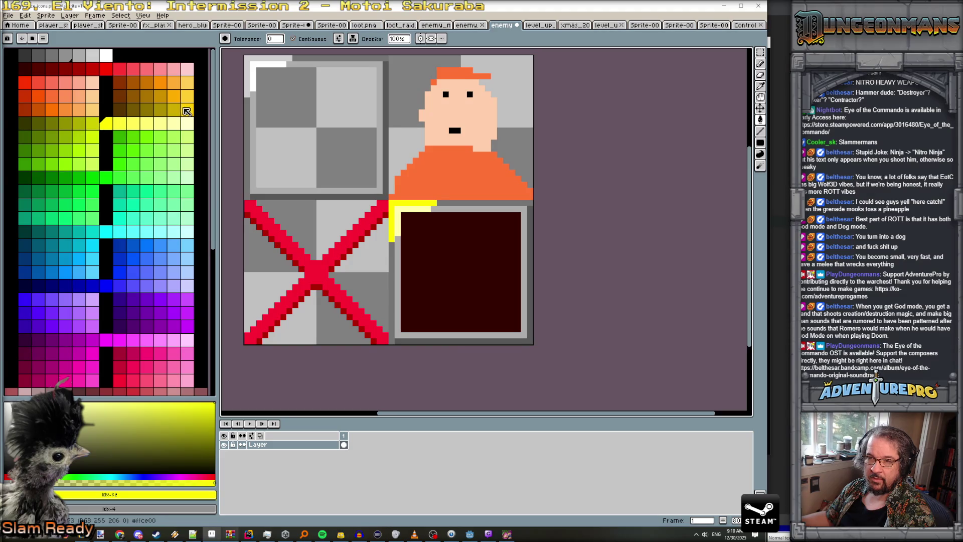
# - Fill the grey border dark yellow and shade the frame's top strip an even darker yellow
pyautogui.click(174, 109)
pyautogui.click(440, 207)
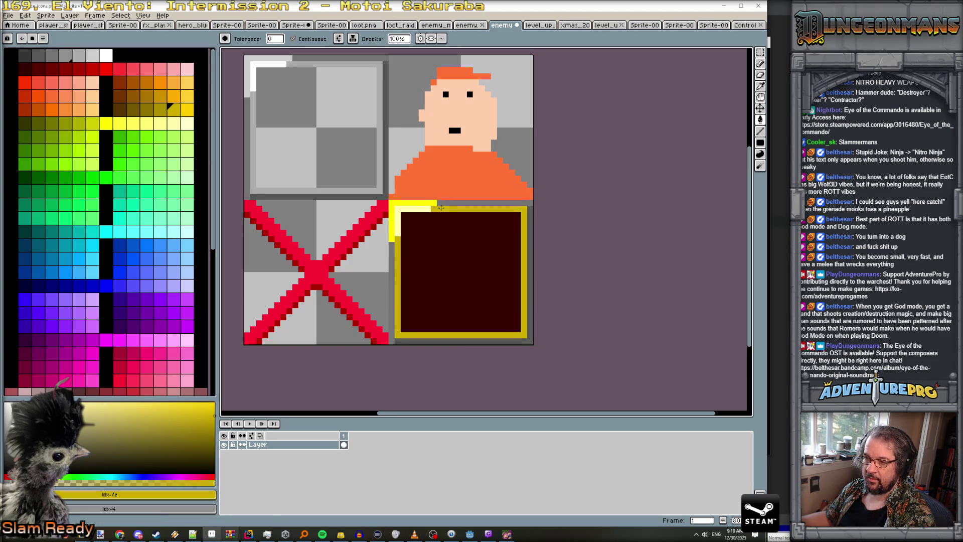
pyautogui.click(133, 109)
pyautogui.click(475, 203)
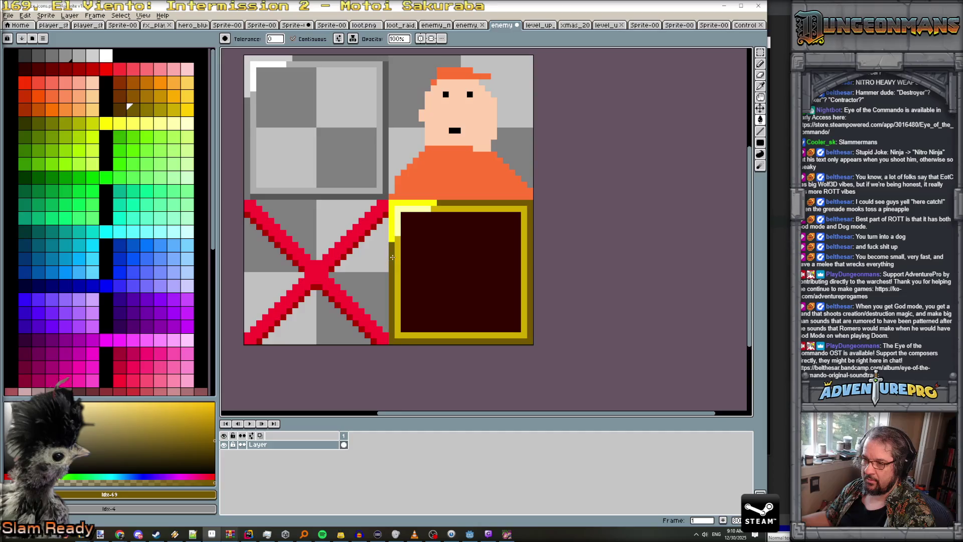
pyautogui.scroll(-2, 477, 267)
pyautogui.scroll(2, 481, 267)
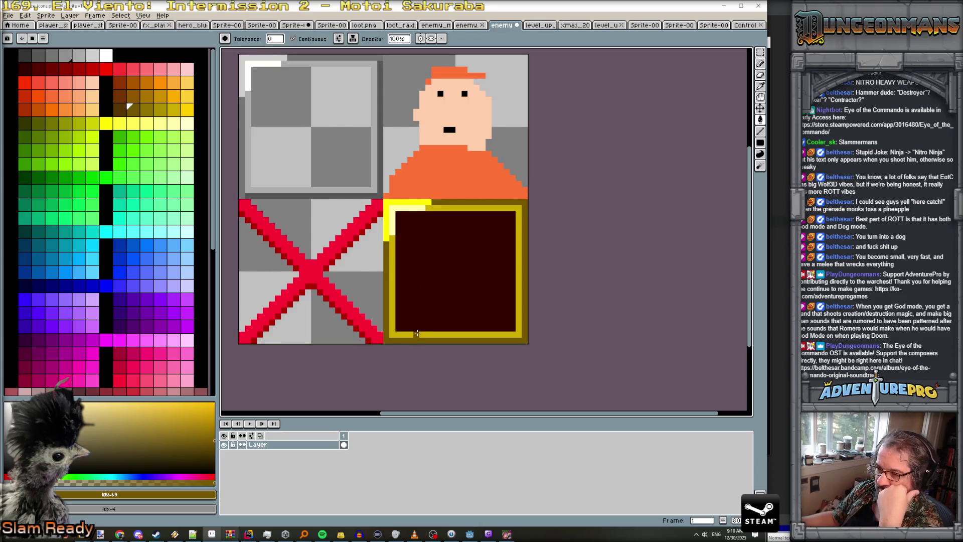
pyautogui.scroll(-2, 440, 309)
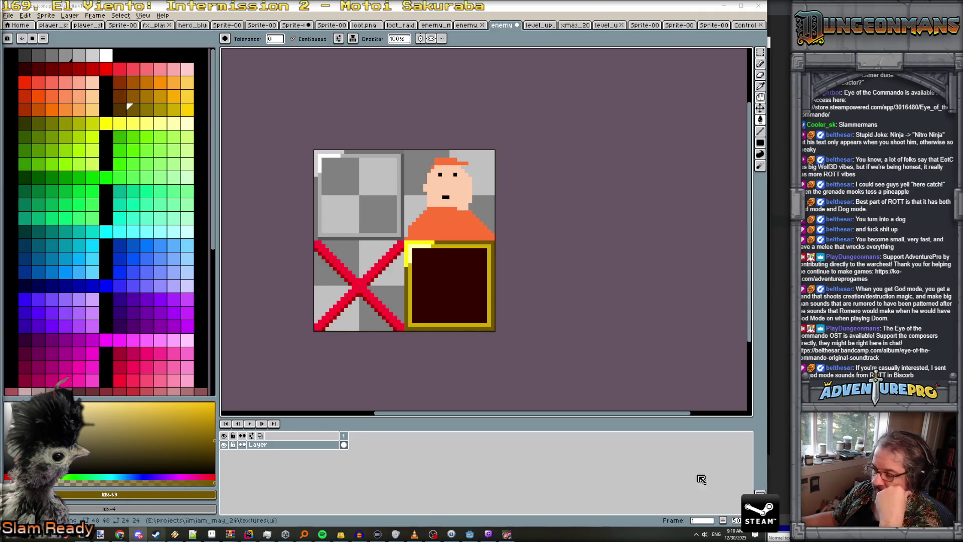
pyautogui.moveTo(157, 534)
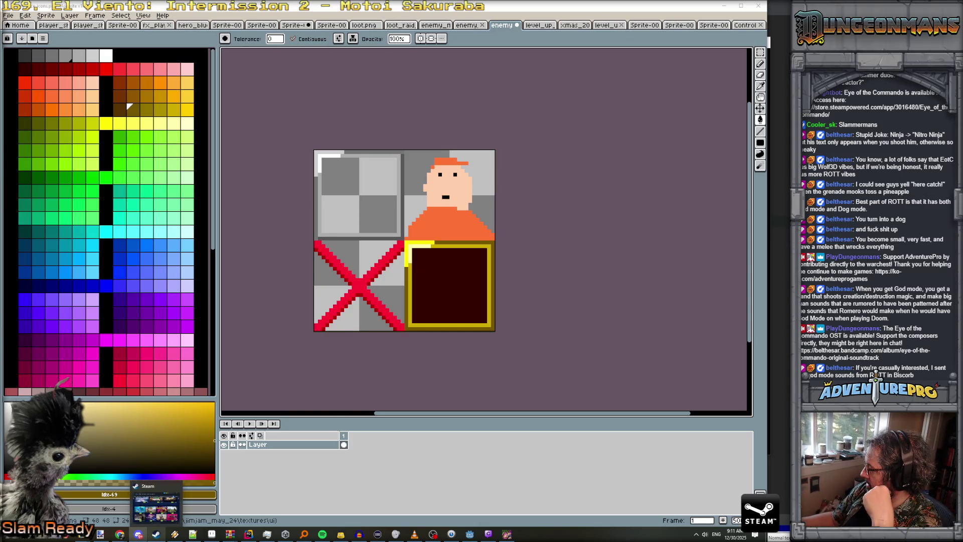
pyautogui.press('XF86AudioPlay')
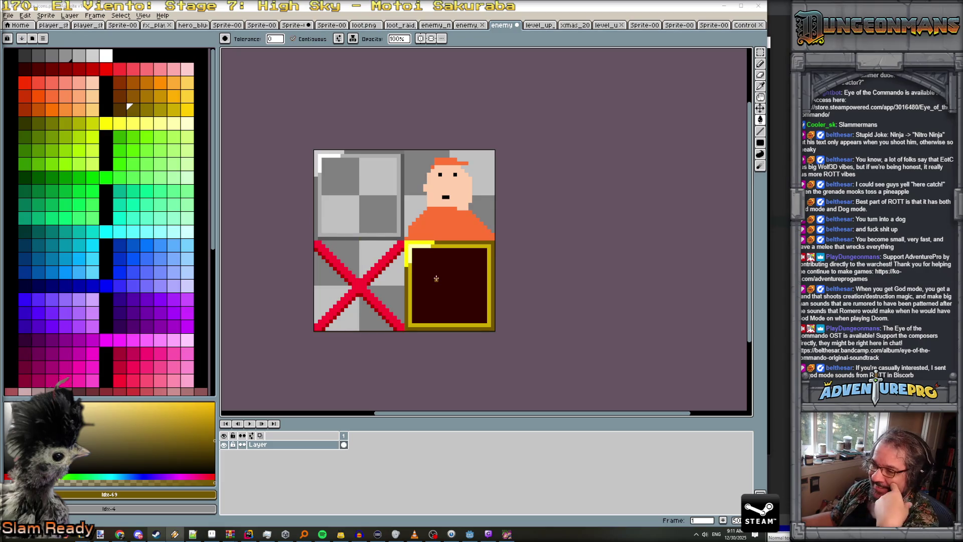
pyautogui.hotkey('alt', 'Tab')
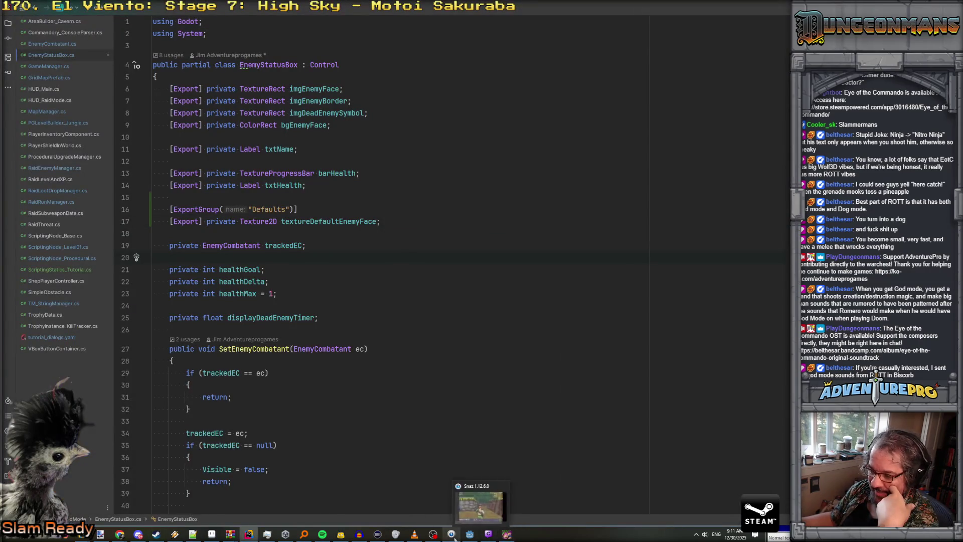
# - Close the enemy_tower_t1, enemy_gatling_t1, enemy_mook_hammer, enemy_mook_t_2, enemy_mook_t_1 tabs; select imgEnemyFace
pyautogui.click(470, 534)
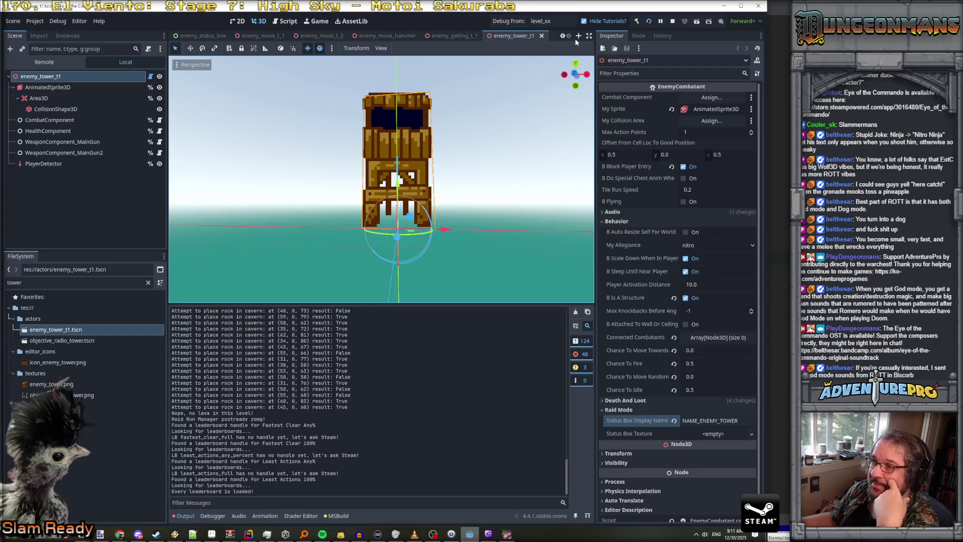
pyautogui.click(542, 36)
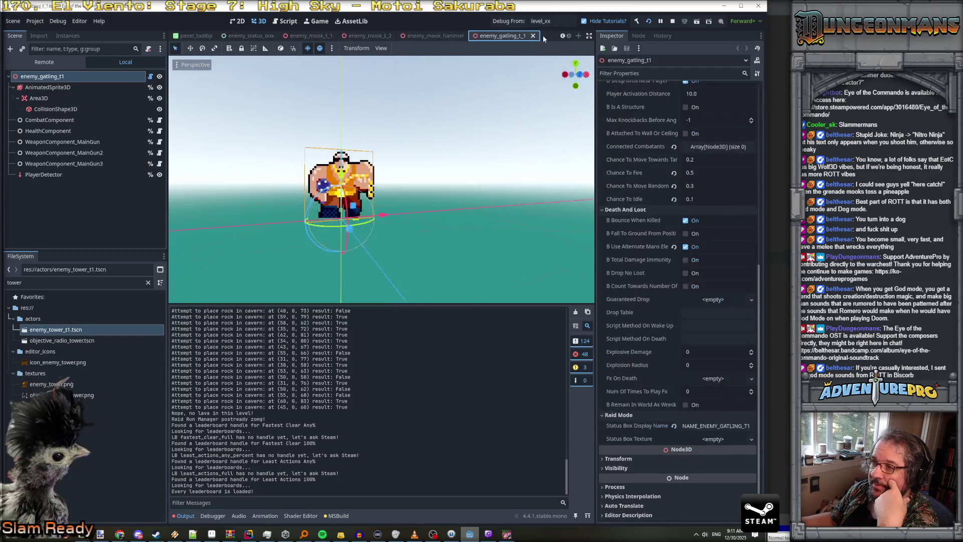
pyautogui.click(532, 36)
pyautogui.click(531, 36)
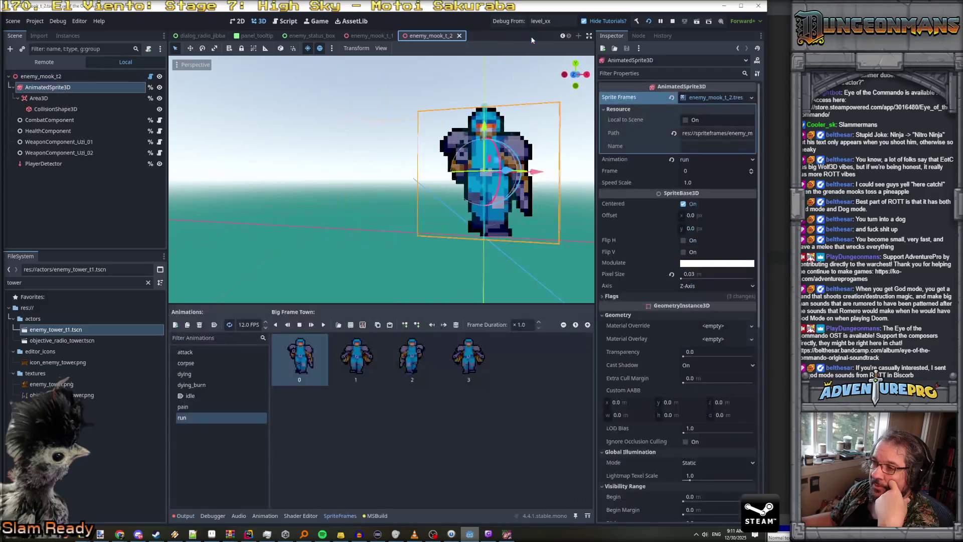
pyautogui.click(459, 36)
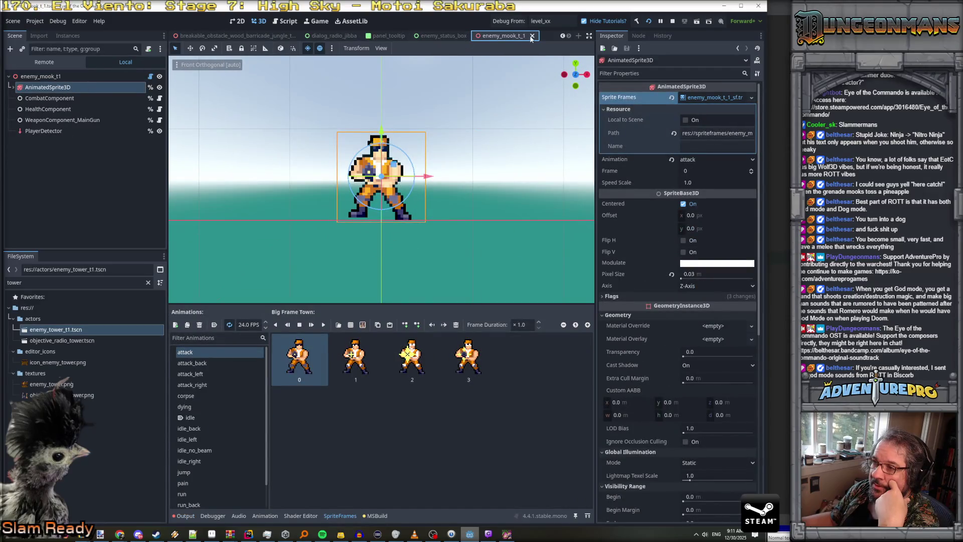
pyautogui.click(531, 36)
pyautogui.click(46, 143)
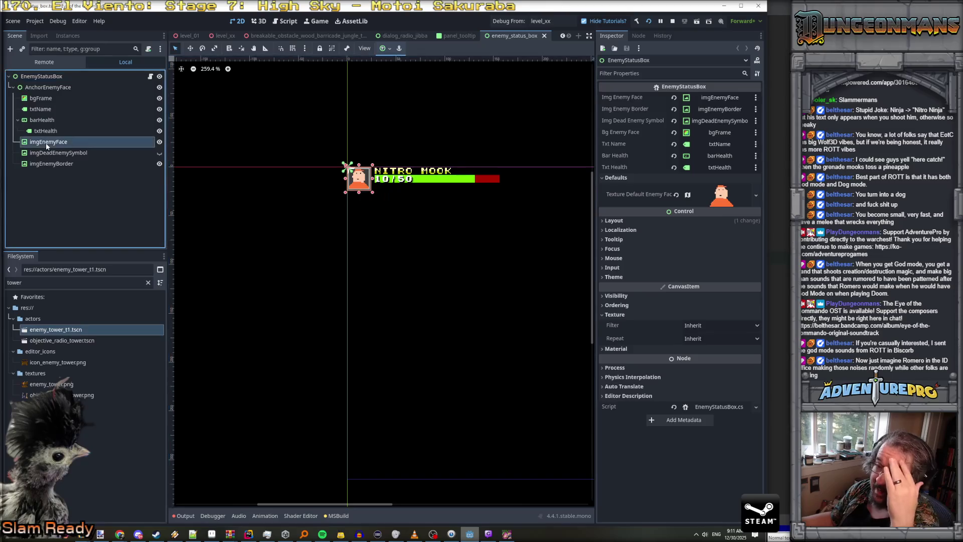
pyautogui.click(59, 153)
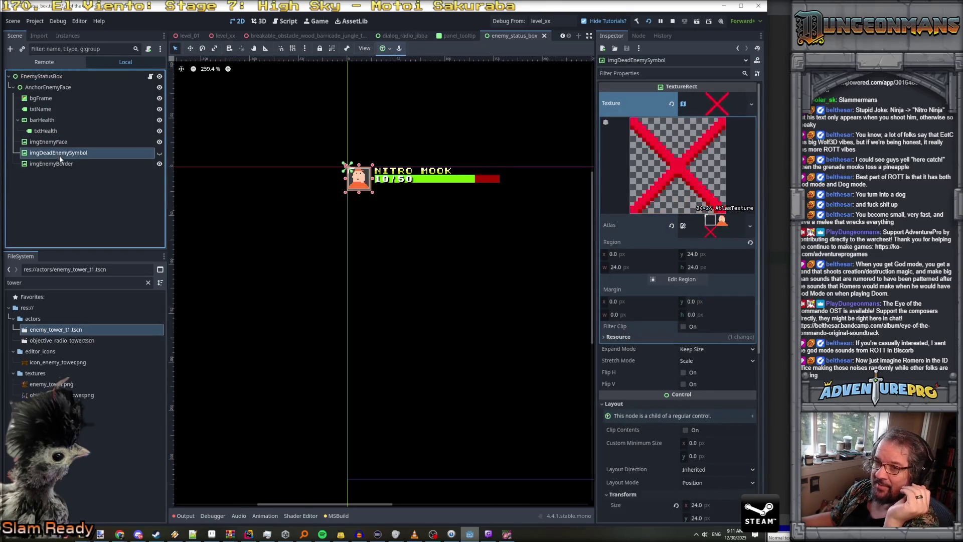
pyautogui.click(59, 164)
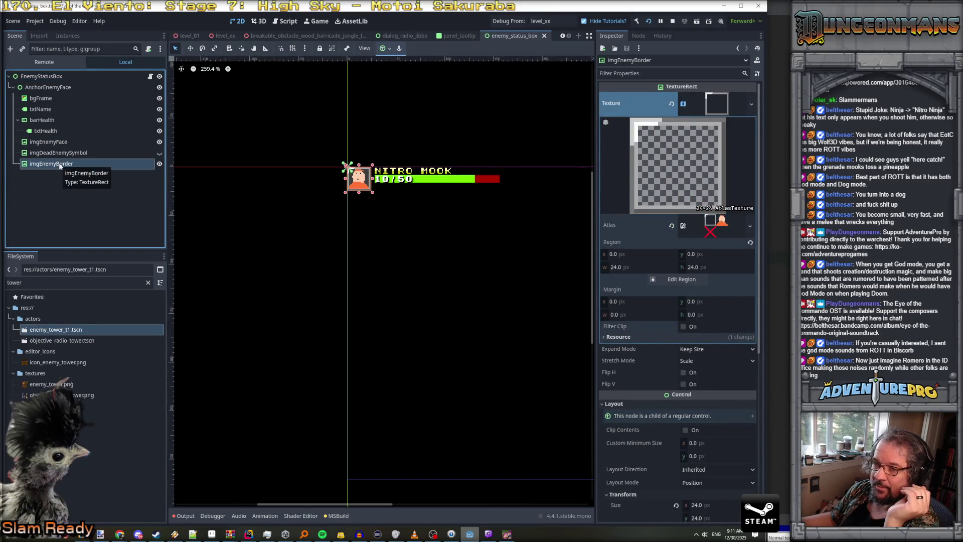
pyautogui.scroll(3, 321, 171)
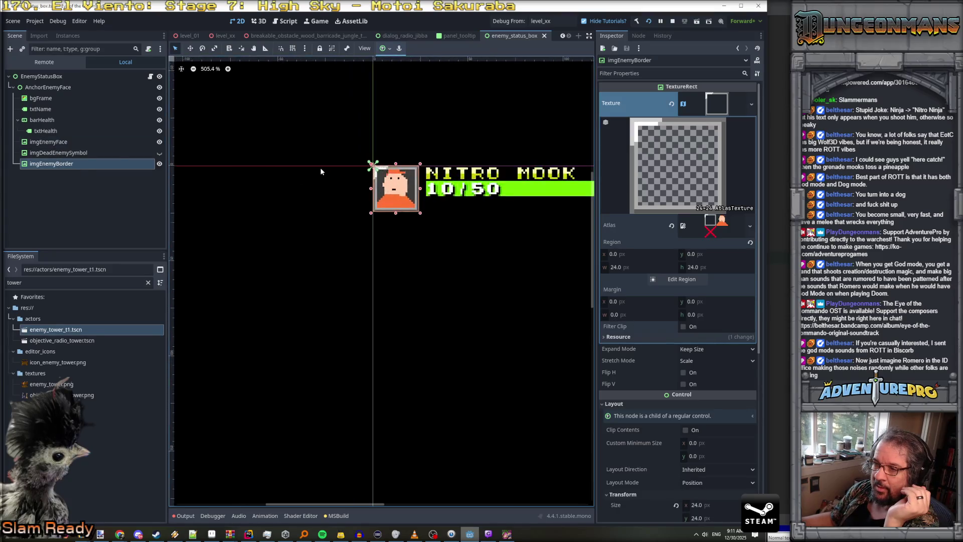
pyautogui.scroll(3, 322, 171)
pyautogui.click(159, 165)
pyautogui.click(160, 165)
pyautogui.click(160, 165)
pyautogui.click(160, 165)
pyautogui.click(160, 165)
pyautogui.click(160, 165)
pyautogui.click(160, 165)
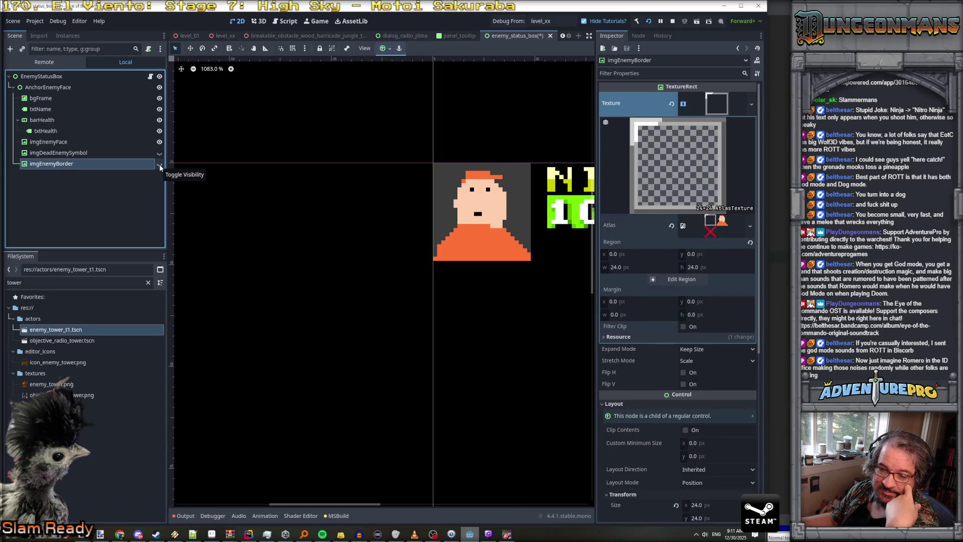
pyautogui.click(159, 166)
pyautogui.click(160, 166)
pyautogui.click(160, 165)
pyautogui.click(160, 166)
pyautogui.click(160, 166)
pyautogui.click(160, 166)
pyautogui.click(160, 166)
pyautogui.click(160, 166)
pyautogui.click(160, 166)
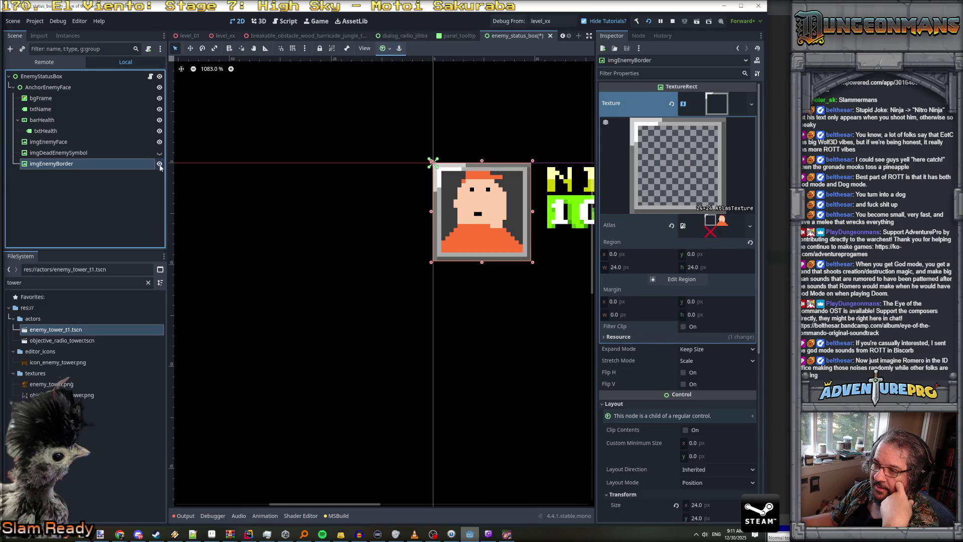
pyautogui.click(160, 165)
pyautogui.click(159, 166)
pyautogui.click(160, 166)
pyautogui.click(159, 165)
pyautogui.click(159, 166)
pyautogui.click(159, 166)
pyautogui.click(160, 165)
pyautogui.click(160, 166)
pyautogui.click(159, 165)
pyautogui.click(160, 166)
pyautogui.click(159, 166)
pyautogui.click(160, 166)
pyautogui.click(160, 165)
pyautogui.click(160, 165)
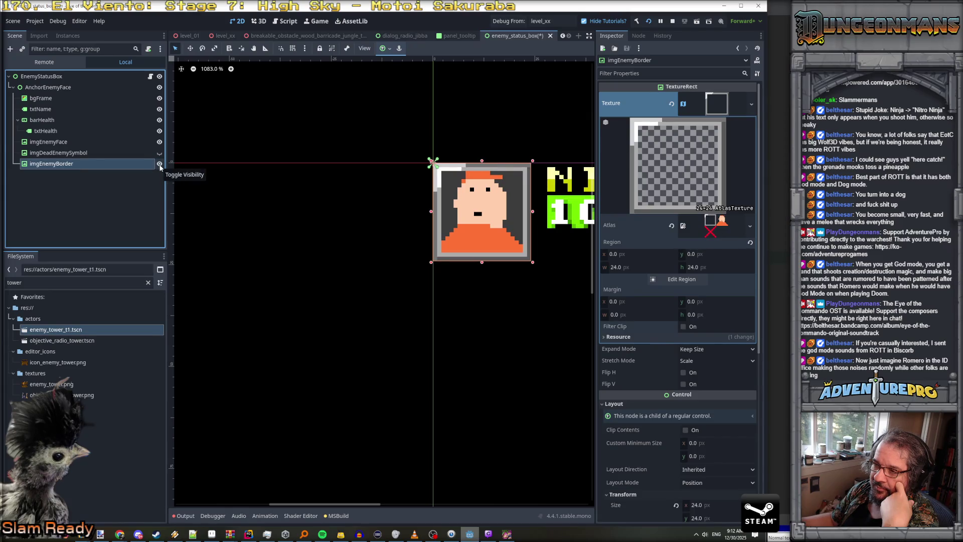
pyautogui.click(160, 166)
pyautogui.click(160, 165)
pyautogui.click(159, 165)
pyautogui.click(159, 165)
pyautogui.click(159, 165)
pyautogui.click(160, 166)
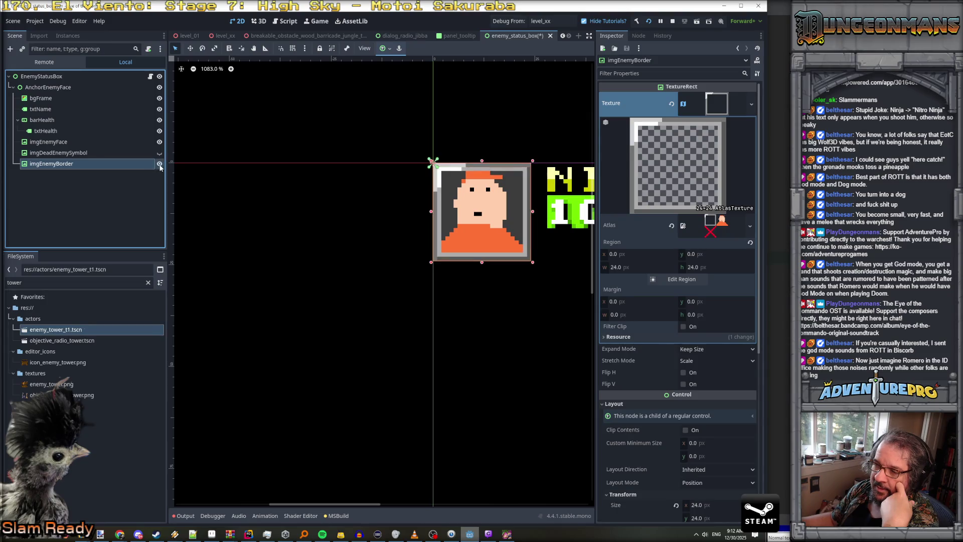
pyautogui.click(160, 166)
pyautogui.click(160, 166)
pyautogui.click(160, 166)
pyautogui.click(159, 166)
pyautogui.click(159, 166)
pyautogui.click(159, 166)
pyautogui.click(160, 165)
pyautogui.click(159, 165)
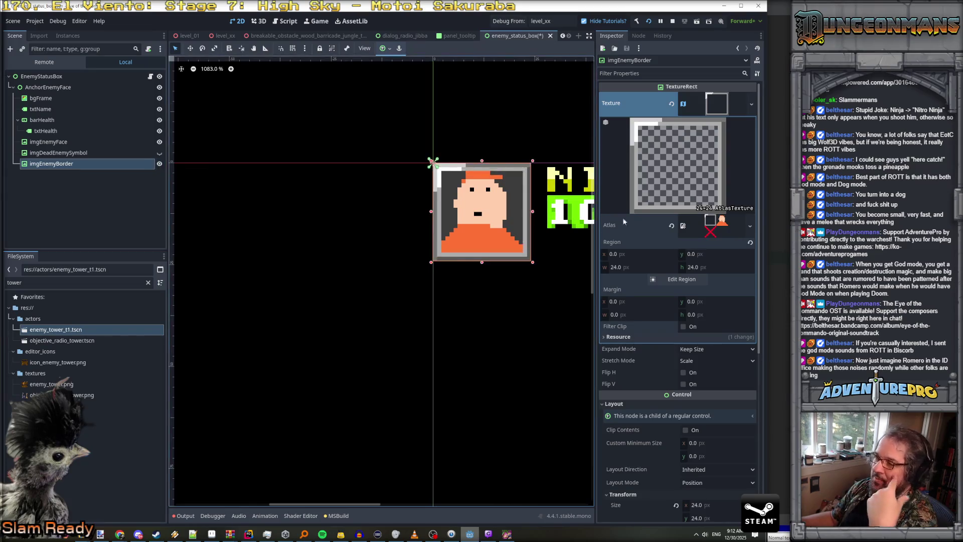
pyautogui.hotkey('alt', 'Tab')
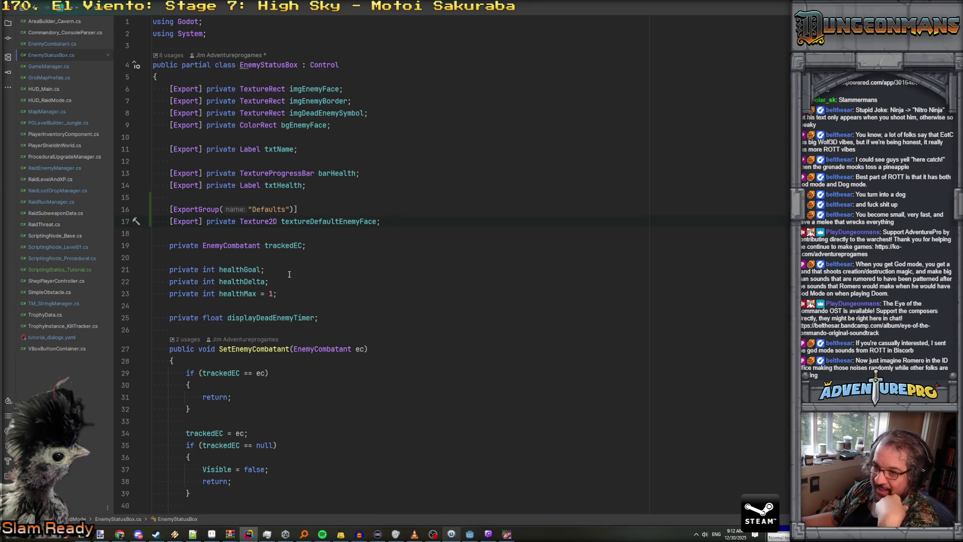
# - Change the imgEnemyBorder field's type from TextureRect to AnimatedSprite2D on line 7
pyautogui.click(320, 114)
pyautogui.click(270, 114)
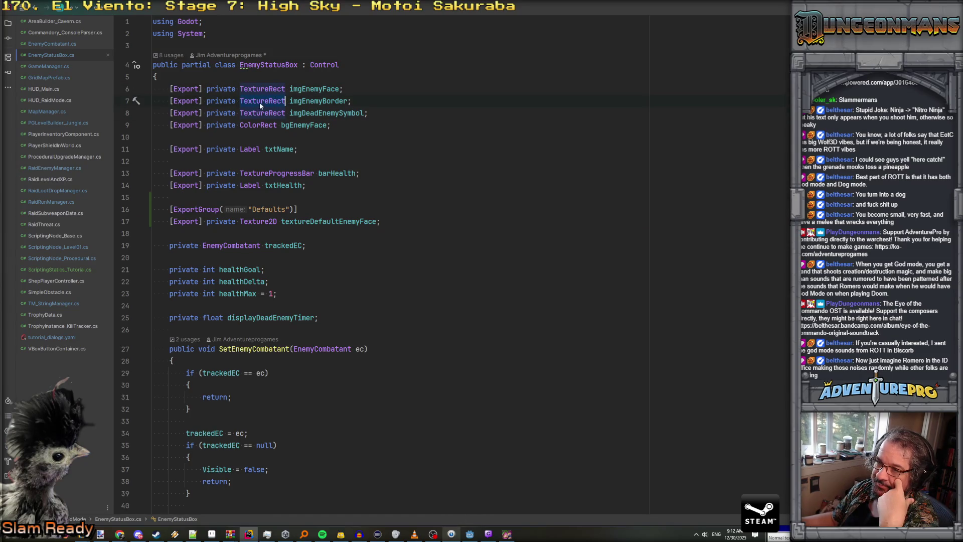
pyautogui.hotkey('ctrl', 'BackSpace')
pyautogui.write('AnimatedSp')
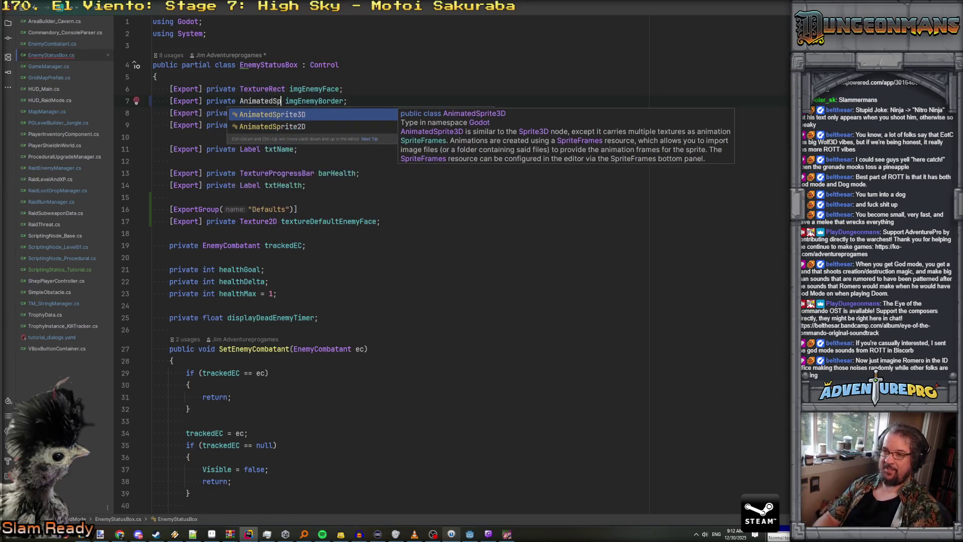
pyautogui.press('Down')
pyautogui.press('Return')
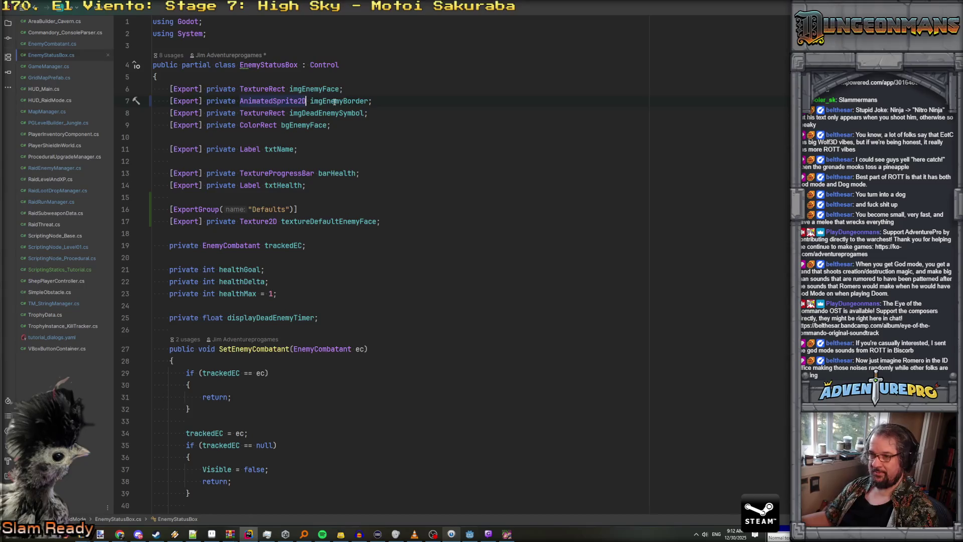
pyautogui.scroll(-20, 401, 181)
pyautogui.scroll(-10, 402, 185)
pyautogui.scroll(20, 403, 185)
pyautogui.scroll(9, 403, 185)
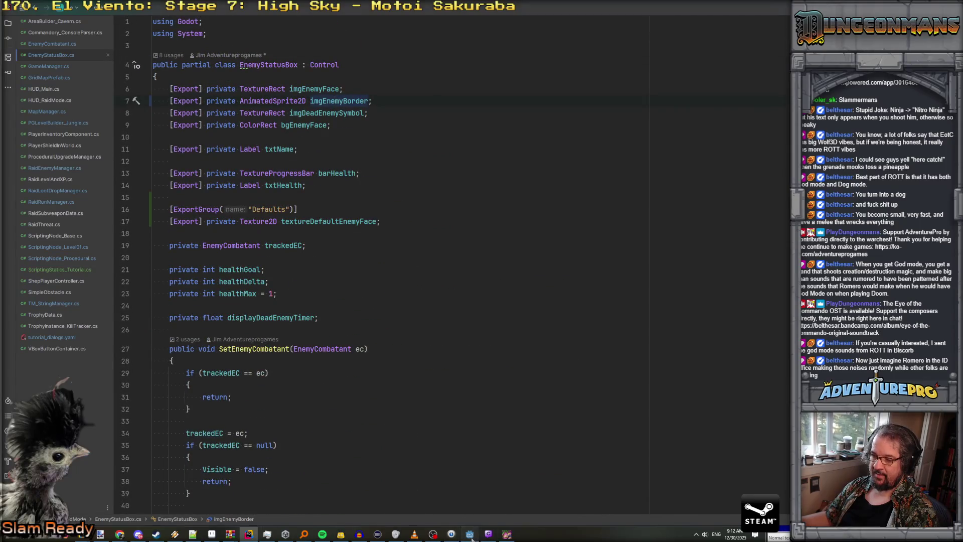
# - Select the AnchorEnemyFace node in Godot's status box tree, then return to Aseprite
pyautogui.click(470, 535)
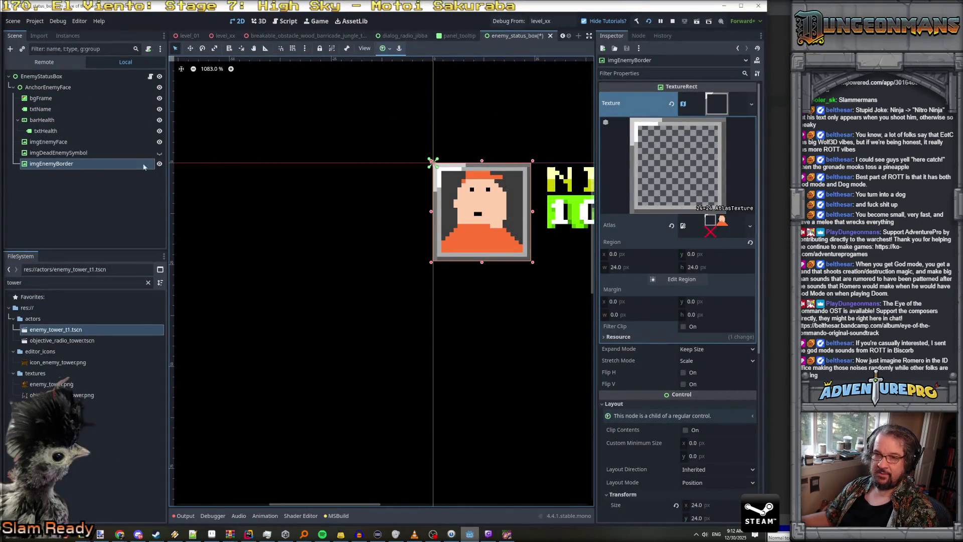
pyautogui.click(55, 166)
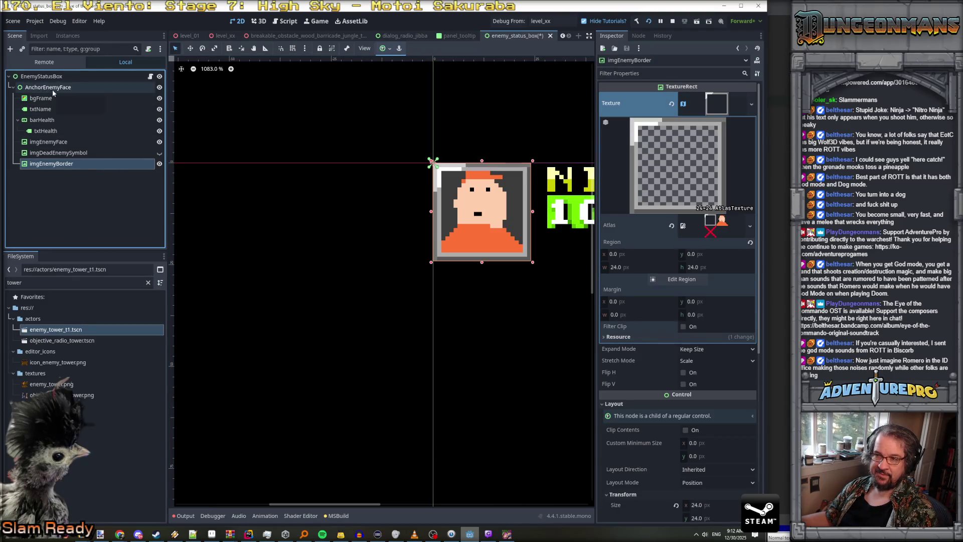
pyautogui.click(52, 89)
pyautogui.hotkey('alt', 'Tab')
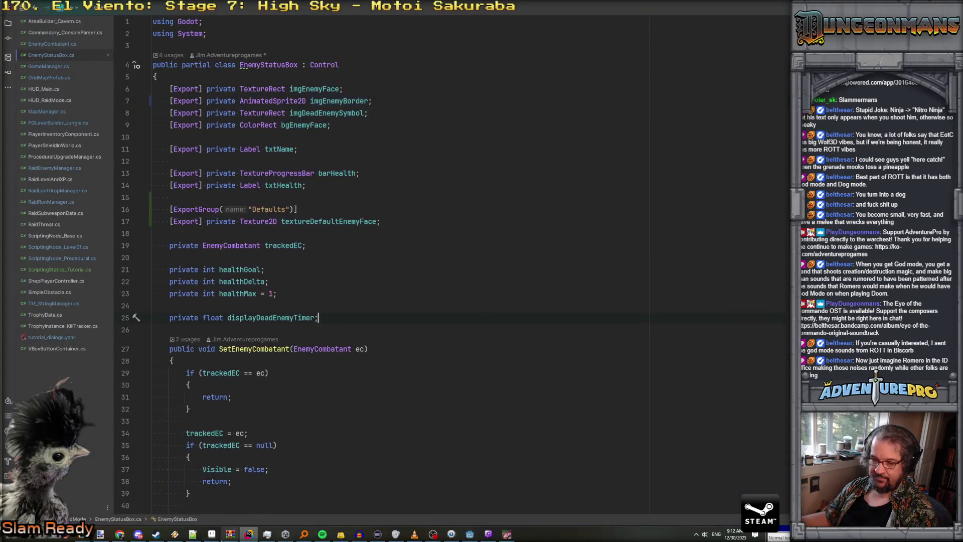
pyautogui.hotkey('alt', 'Tab')
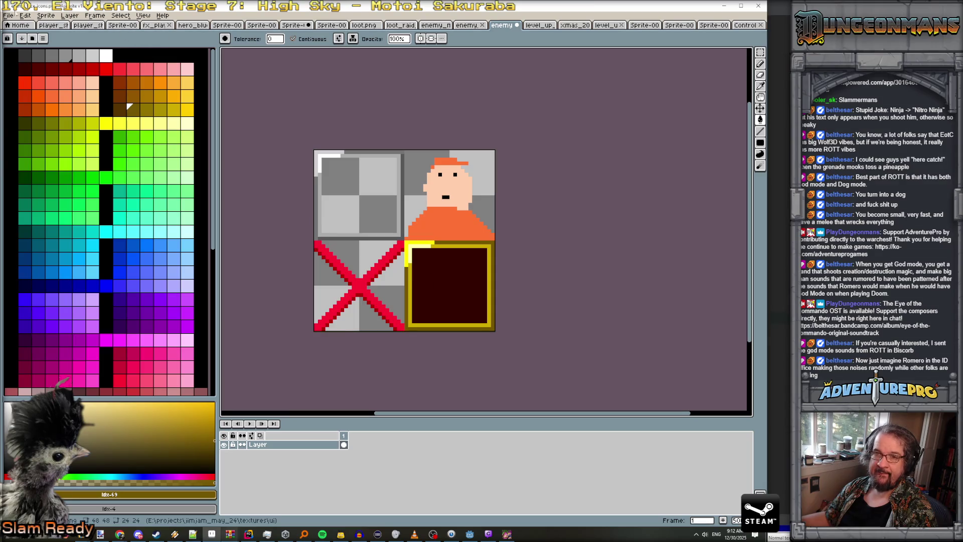
# - Create a new blank 120x48 sprite
pyautogui.click(8, 15)
pyautogui.click(15, 26)
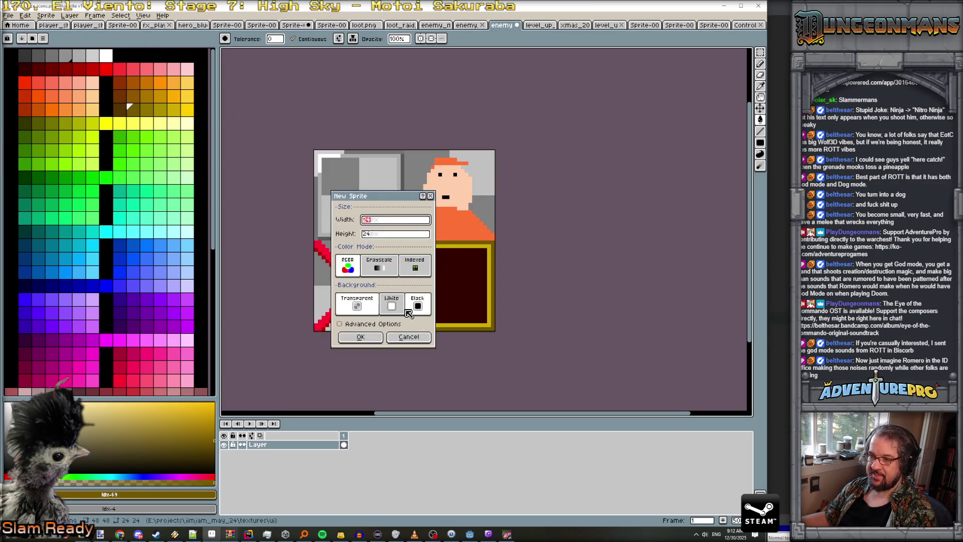
pyautogui.press('Tab')
pyautogui.write('48')
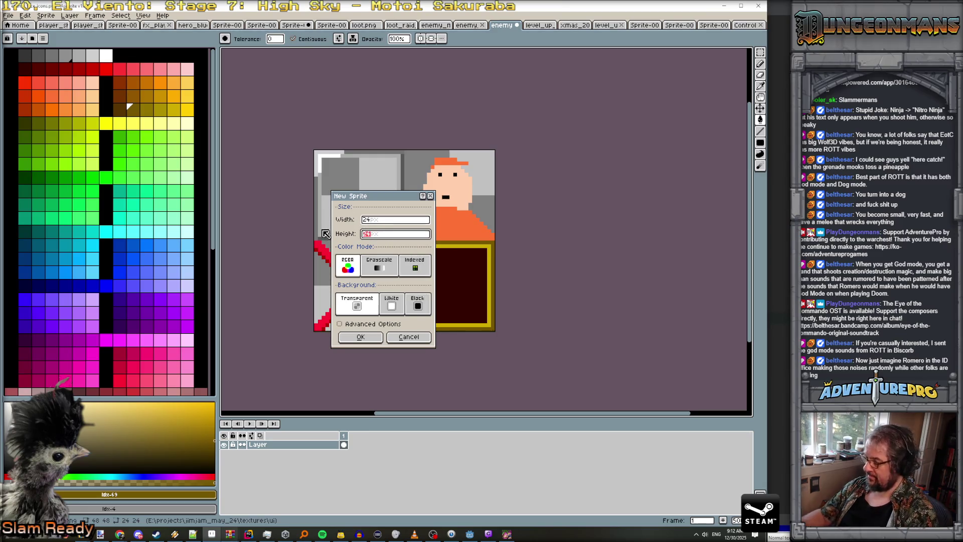
pyautogui.click(366, 220)
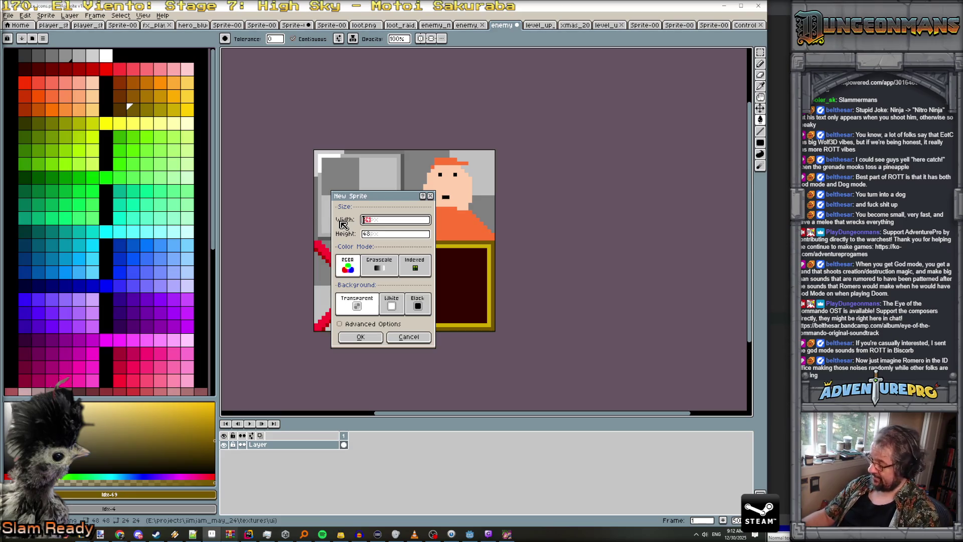
pyautogui.write('120')
pyautogui.press('Return')
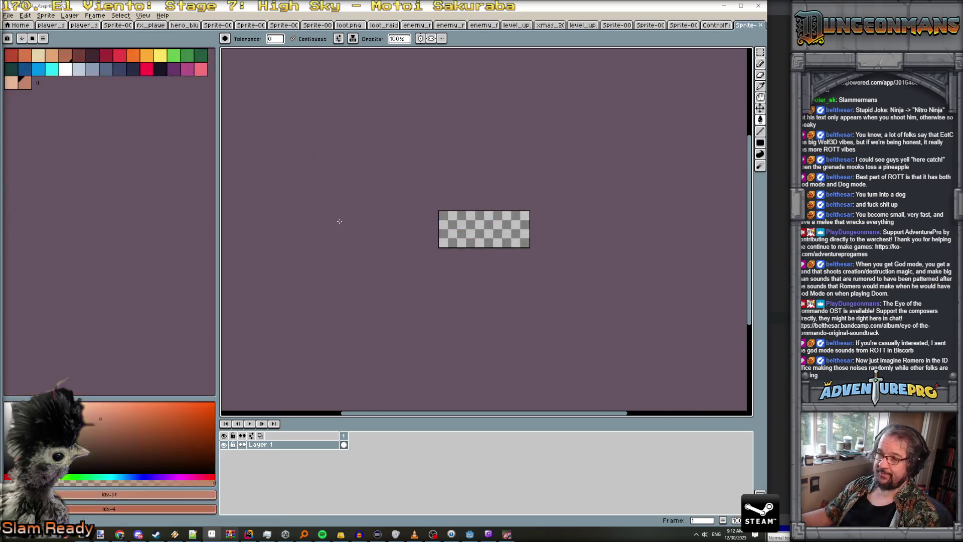
pyautogui.click(722, 26)
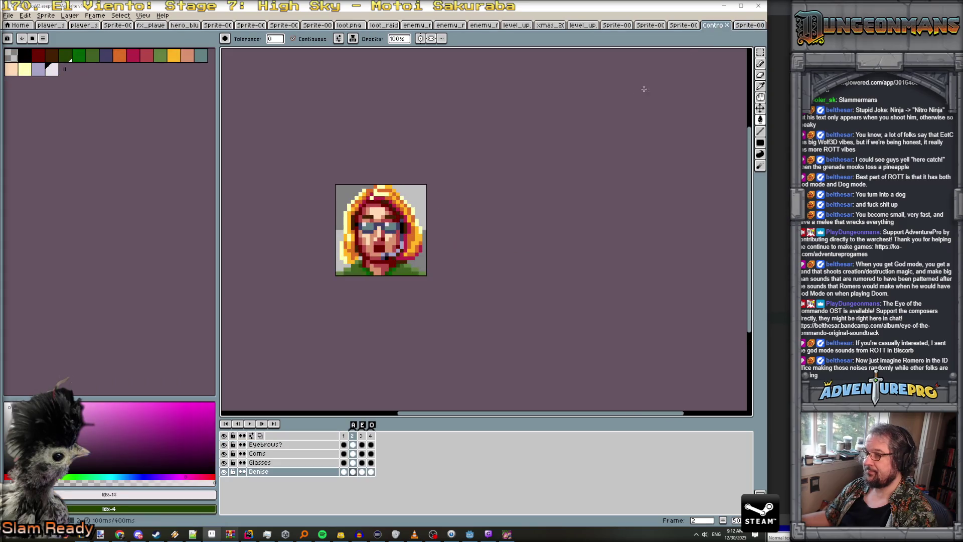
pyautogui.click(695, 30)
pyautogui.click(741, 28)
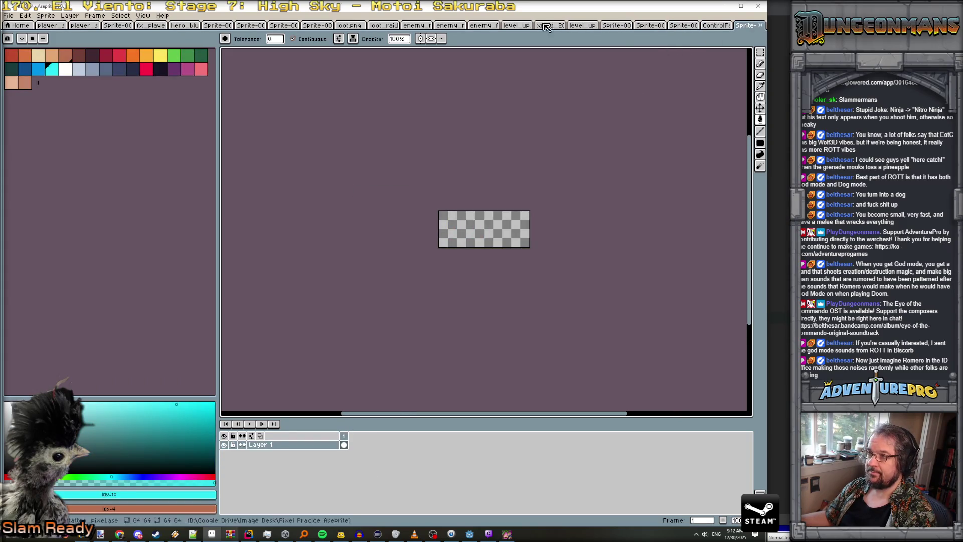
# - Select and copy the top-left border tile from the enemy frame sprite sheet
pyautogui.click(486, 28)
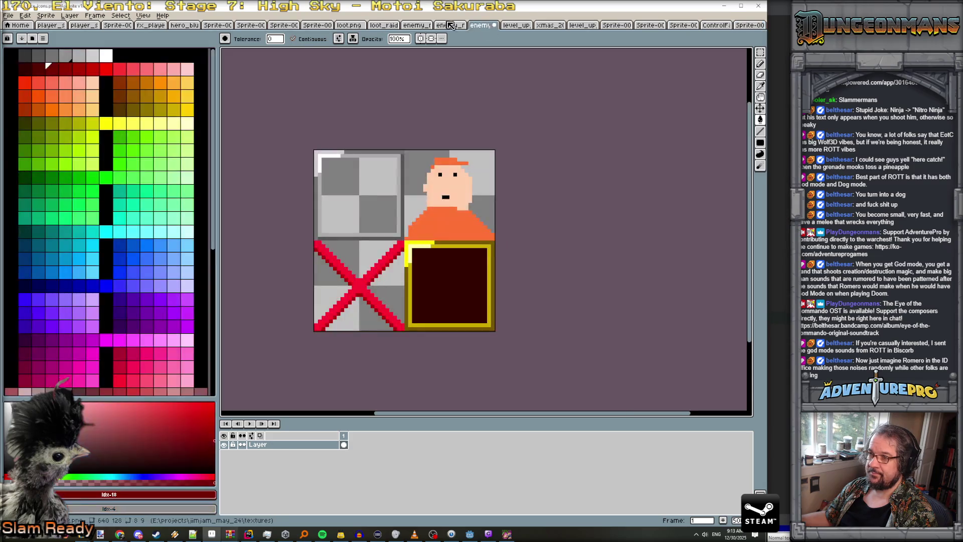
pyautogui.moveTo(316, 151); pyautogui.dragTo(406, 242)
pyautogui.hotkey('ctrl', 'c')
pyautogui.hotkey('ctrl', 'alt', 'v')
pyautogui.scroll(3, 551, 176)
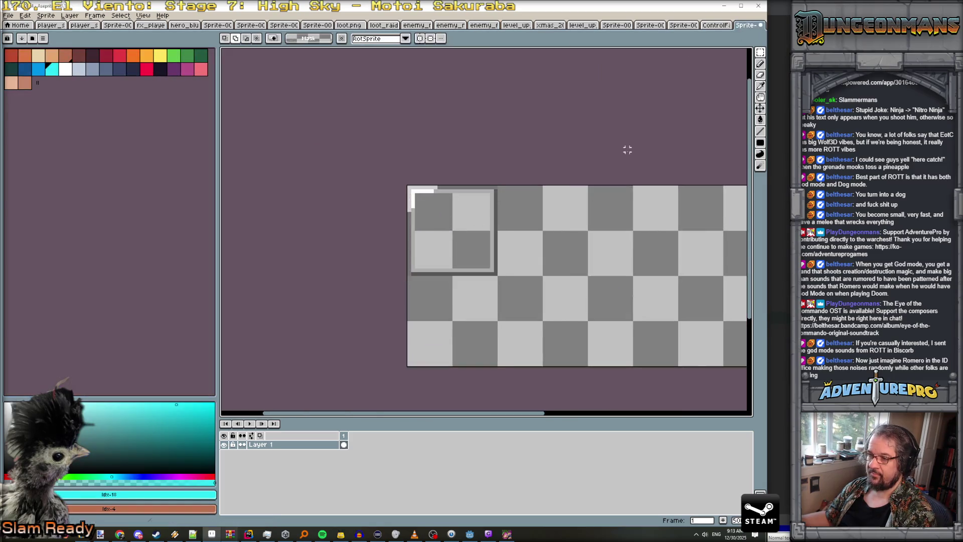
pyautogui.click(762, 21)
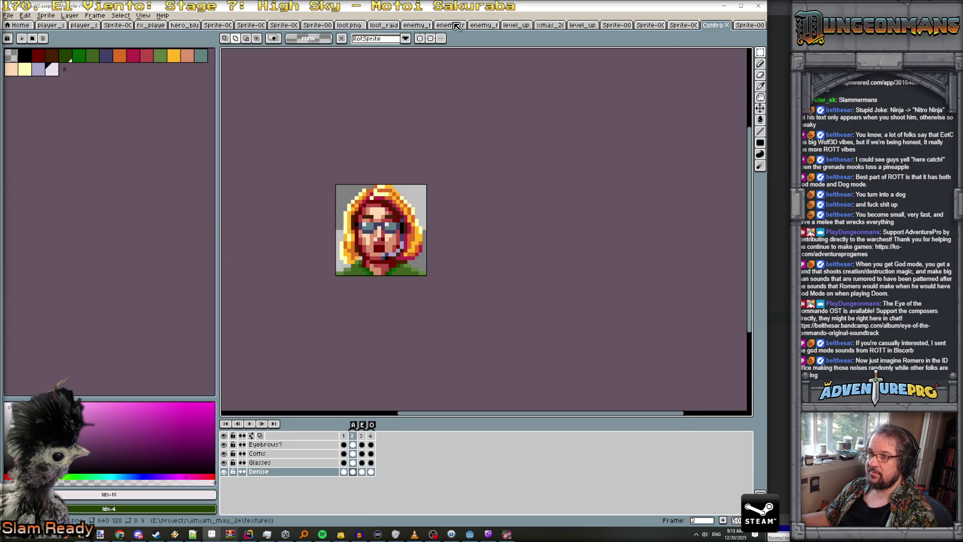
pyautogui.click(449, 27)
pyautogui.click(483, 25)
pyautogui.click(517, 25)
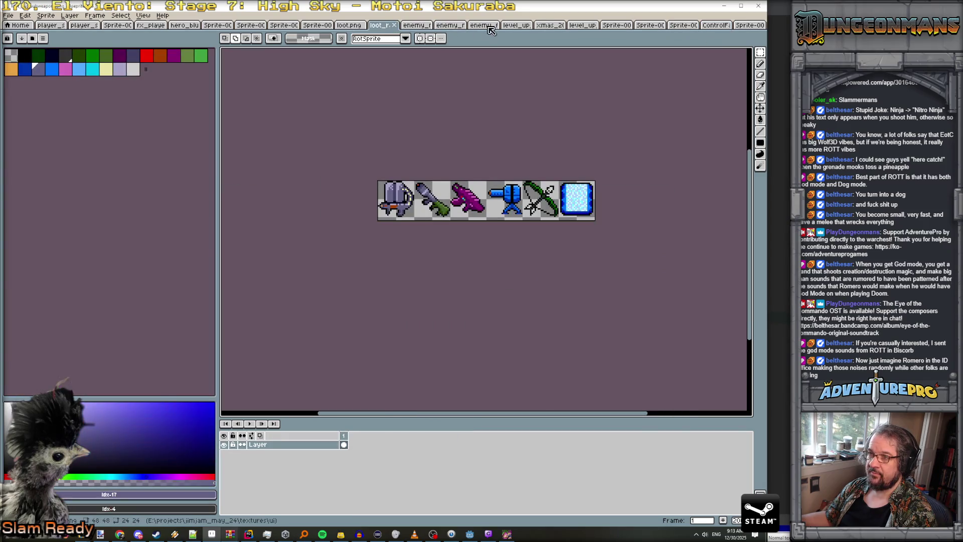
pyautogui.click(482, 25)
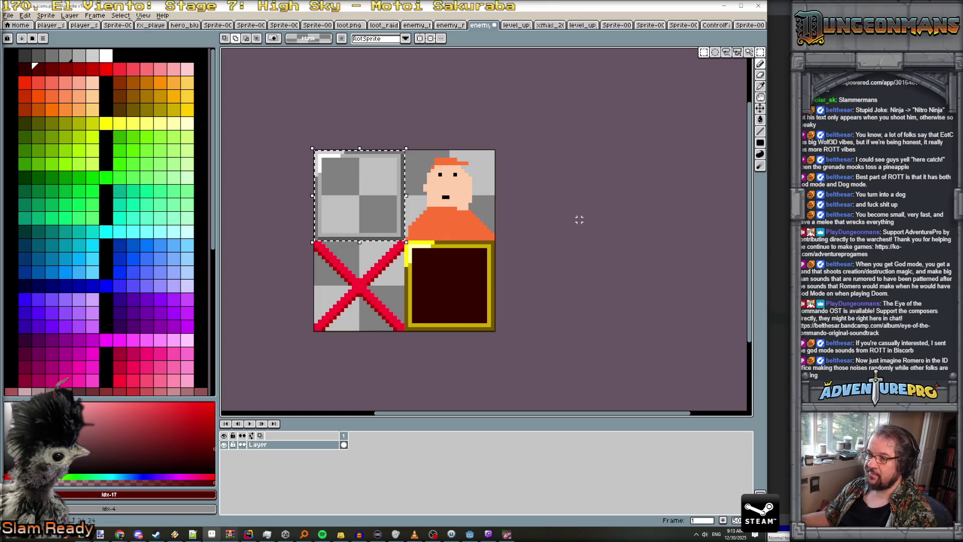
pyautogui.click(417, 251)
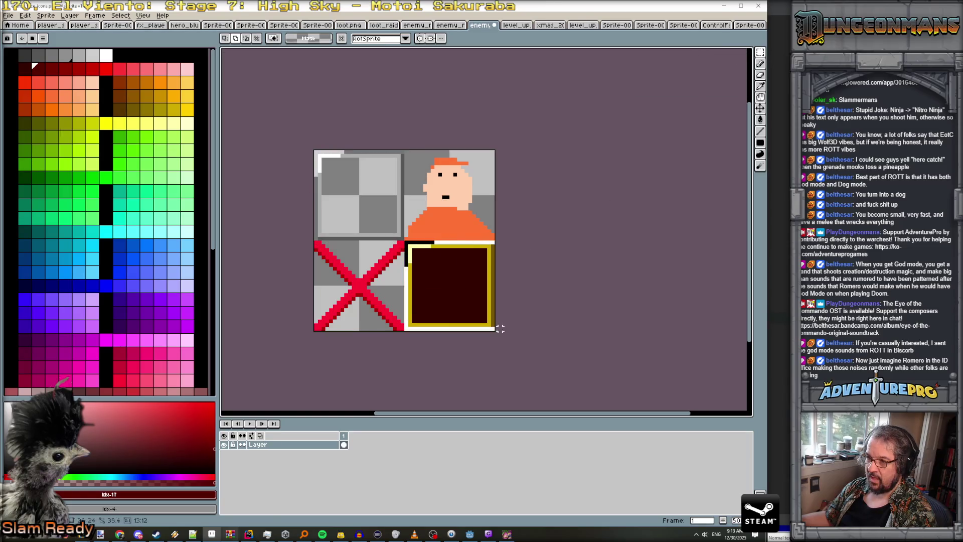
# - Paste the gold-framed square into the new sprite at the lower-left and commit it
pyautogui.click(755, 25)
pyautogui.hotkey('ctrl', 'v')
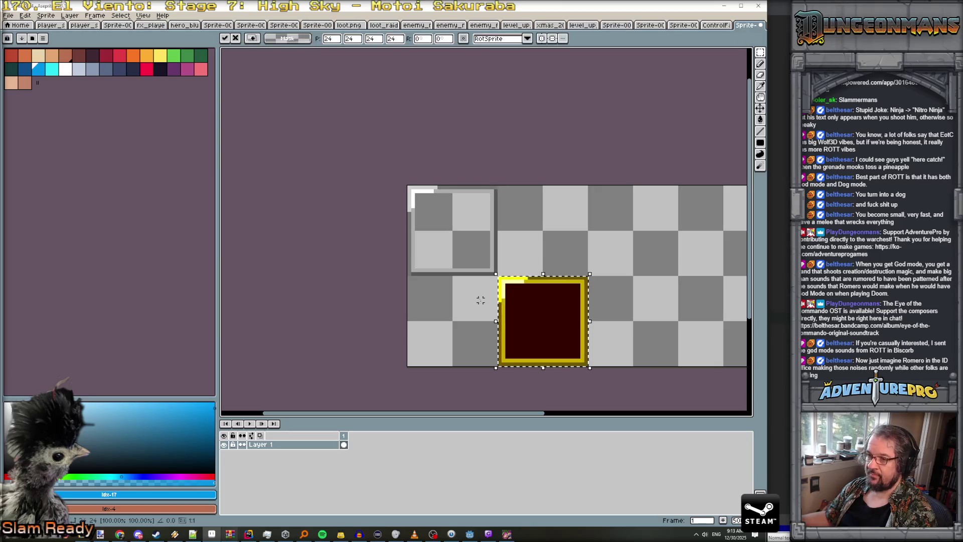
pyautogui.moveTo(550, 324); pyautogui.dragTo(452, 323)
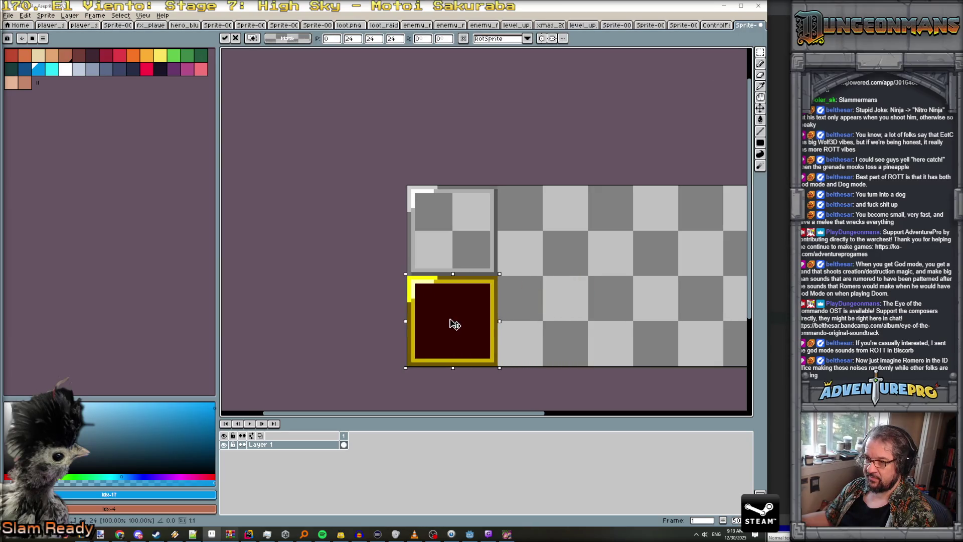
pyautogui.press('Return')
pyautogui.scroll(-2, 481, 316)
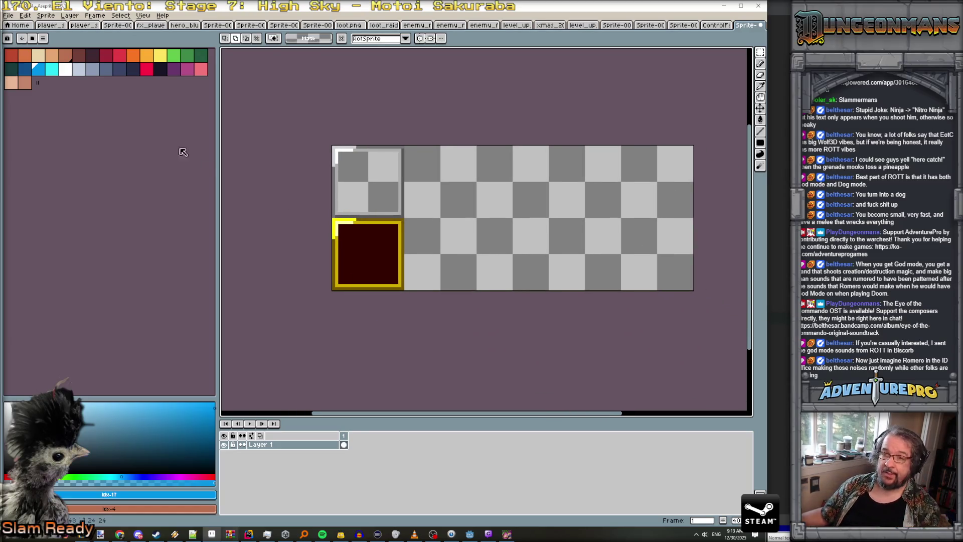
# - Load the gen512_eotc palette from the palette presets
pyautogui.click(32, 39)
pyautogui.scroll(5, 86, 323)
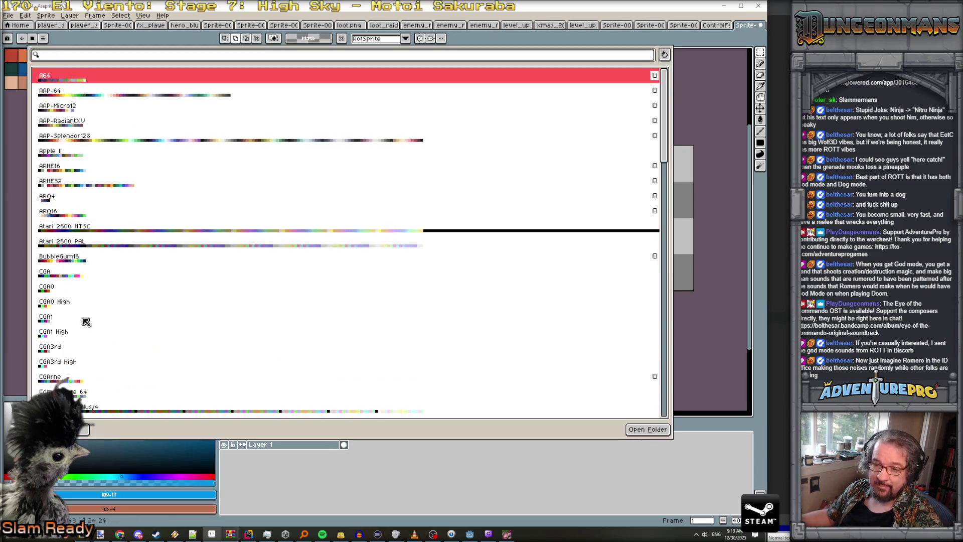
pyautogui.scroll(-1, 87, 333)
pyautogui.scroll(-2, 87, 352)
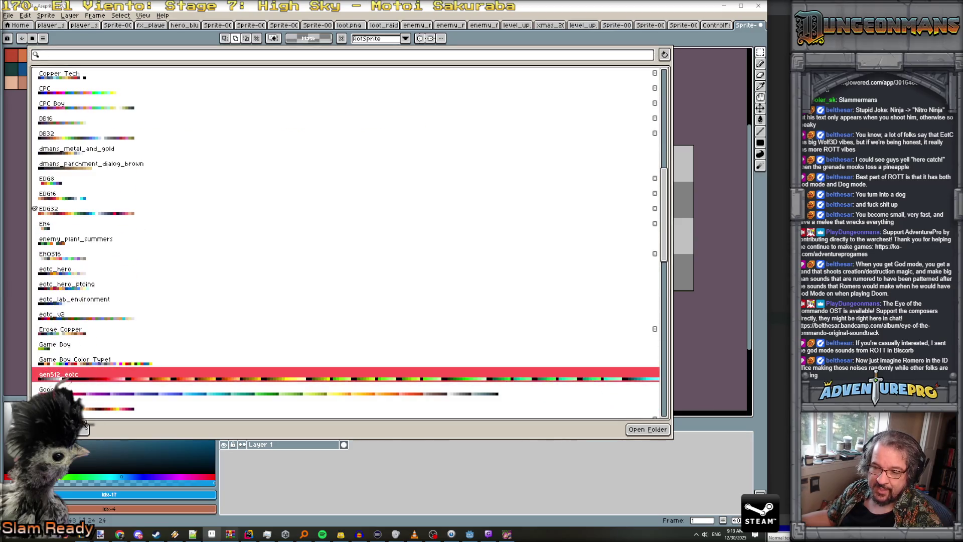
pyautogui.click(90, 380)
pyautogui.press('Escape')
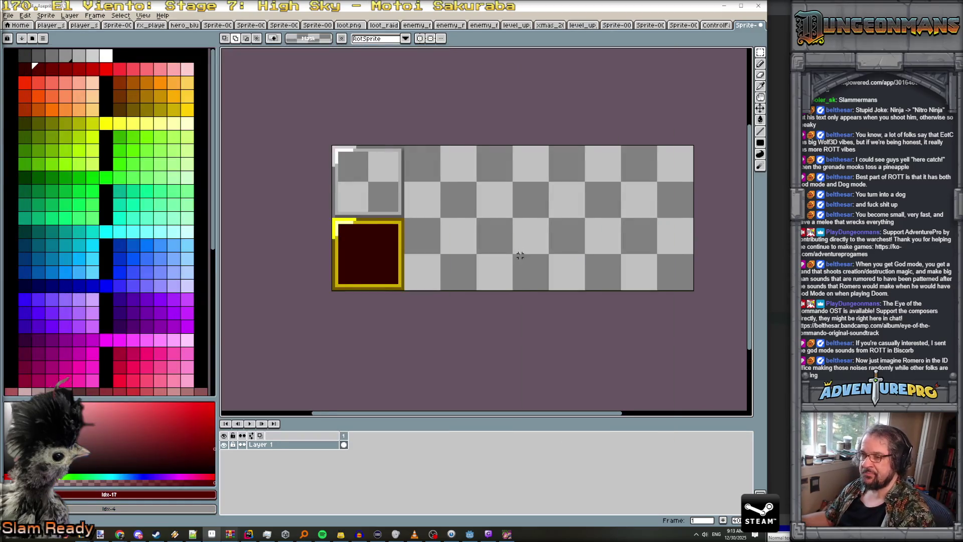
pyautogui.scroll(1, 519, 255)
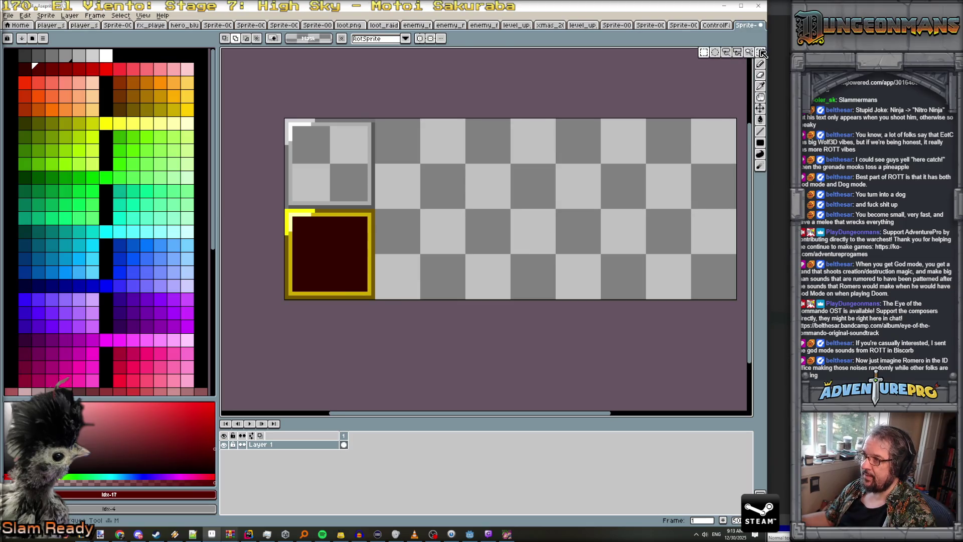
# - Clear the gold frame's dark interior to transparent with the Magic Wand
pyautogui.click(761, 53)
pyautogui.click(324, 248)
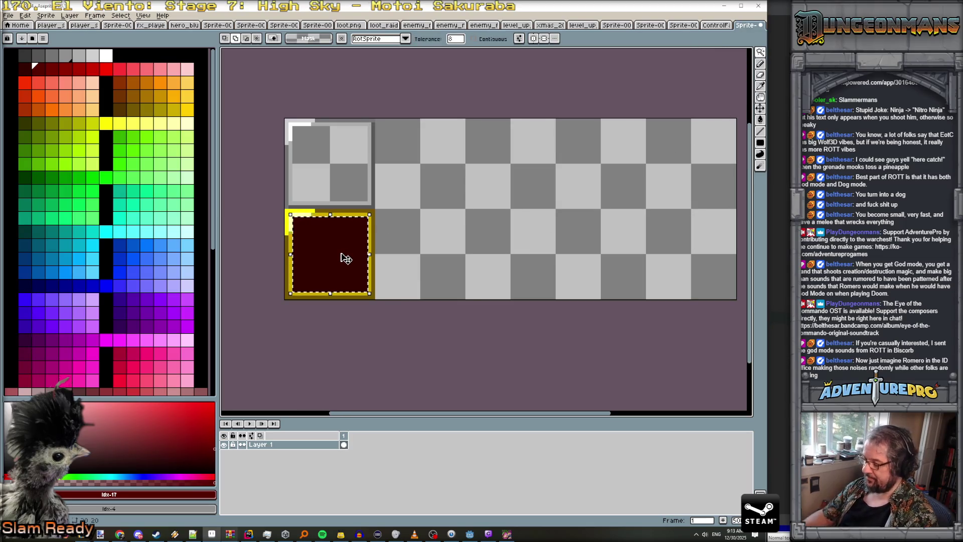
pyautogui.press('Delete')
pyautogui.scroll(-1, 342, 252)
pyautogui.scroll(-1, 343, 253)
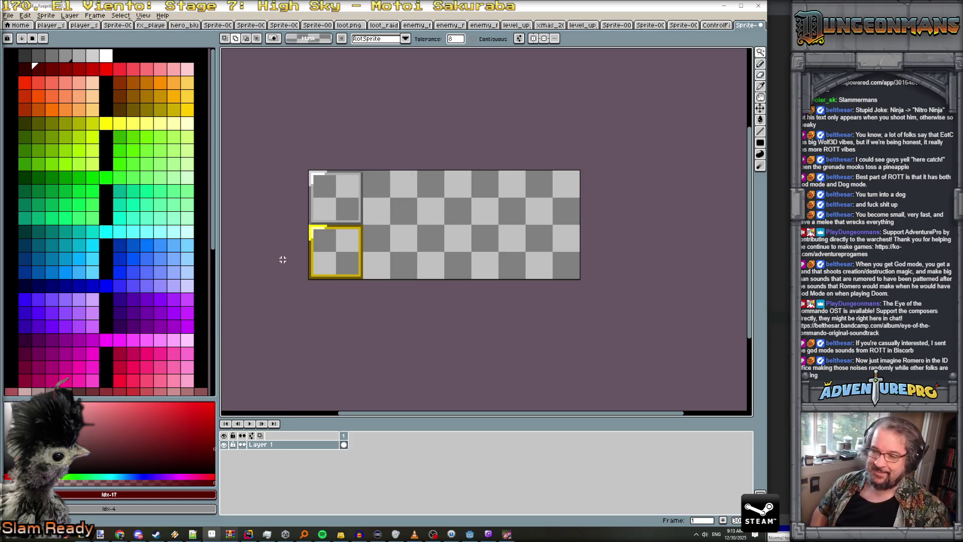
# - Select the gold frame in the lower-left with the Rectangular Marquee
pyautogui.click(761, 52)
pyautogui.click(716, 53)
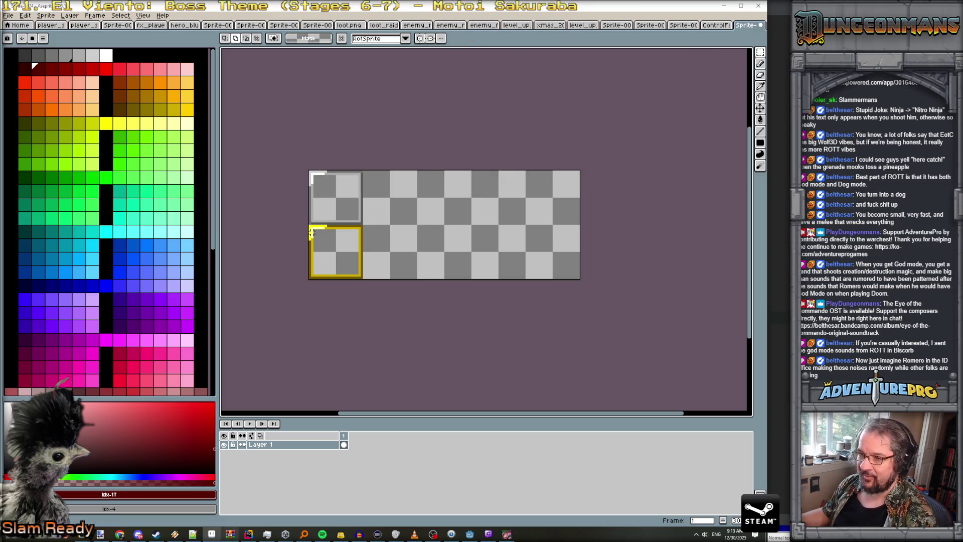
pyautogui.moveTo(309, 226); pyautogui.dragTo(365, 280)
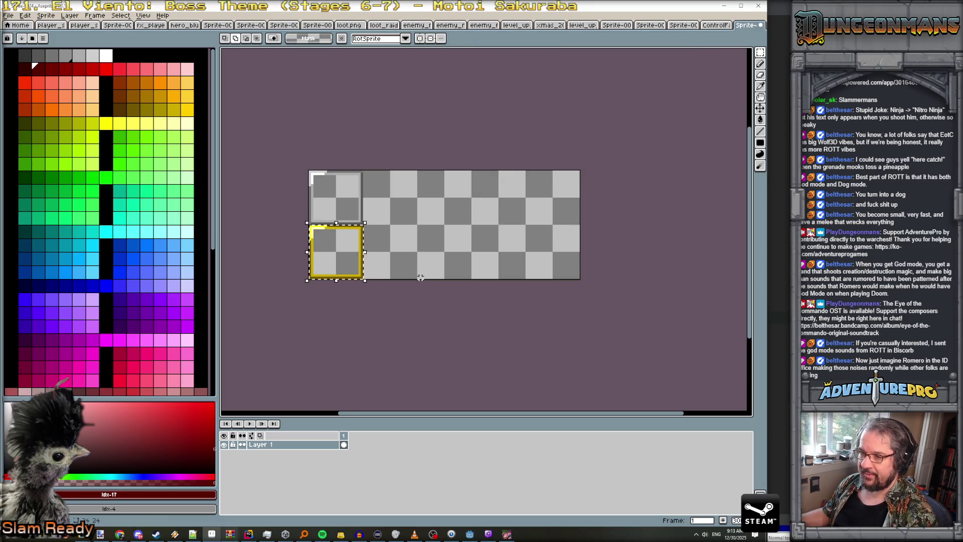
# - On a new layer, place one copy of the gold frame one slot right
pyautogui.click(70, 15)
pyautogui.moveTo(76, 62)
pyautogui.click(171, 81)
pyautogui.moveTo(326, 258)
pyautogui.mouseDown()
pyautogui.moveTo(385, 250)
pyautogui.moveTo(513, 259)
pyautogui.mouseUp()
pyautogui.press('Return')
pyautogui.press('Return')
pyautogui.press('Escape')
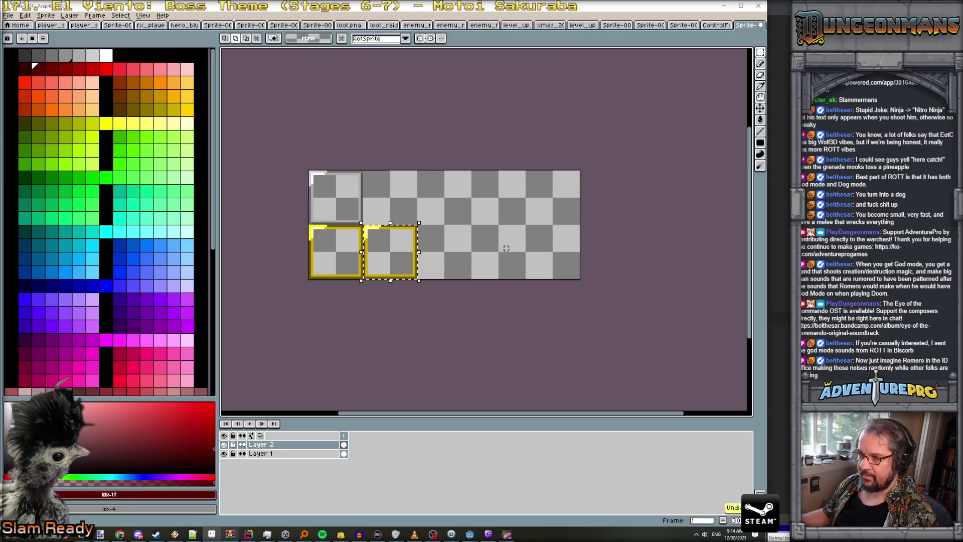
# - Fill the copy's corner highlight bright red and its gold border dark red
pyautogui.click(107, 69)
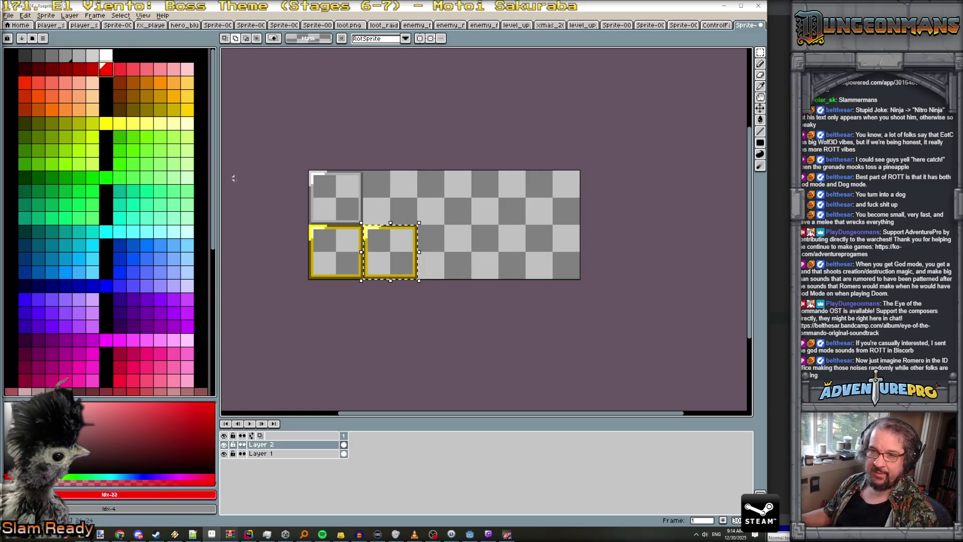
pyautogui.scroll(2, 376, 237)
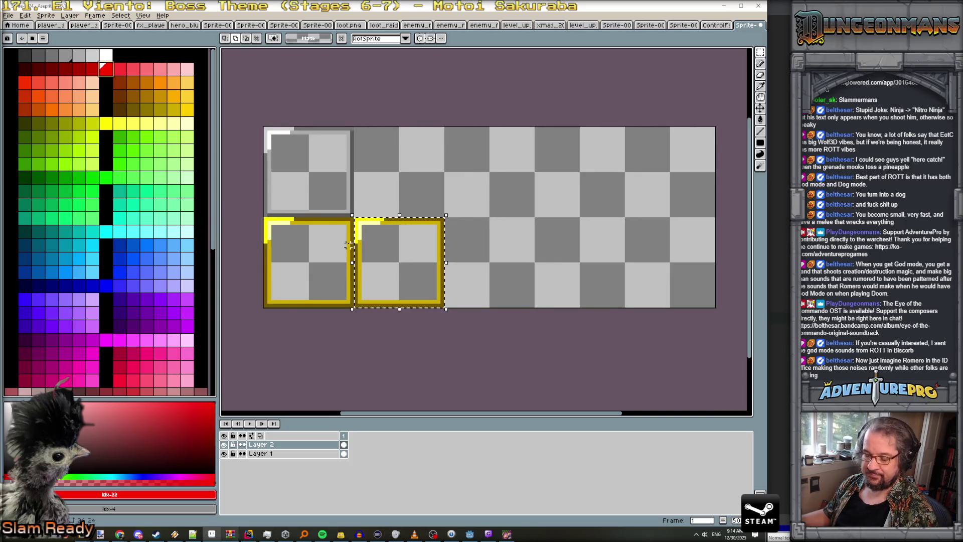
pyautogui.press('g')
pyautogui.click(356, 234)
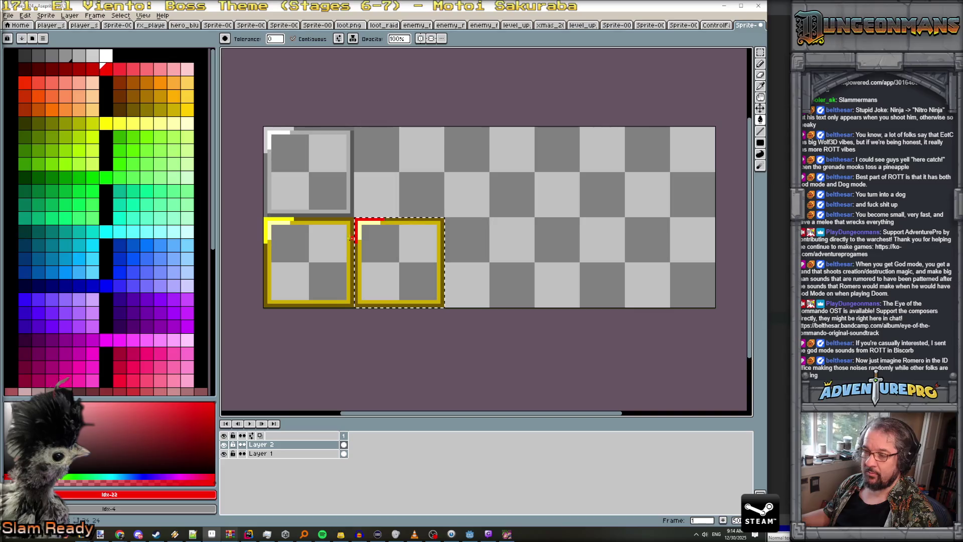
pyautogui.click(173, 70)
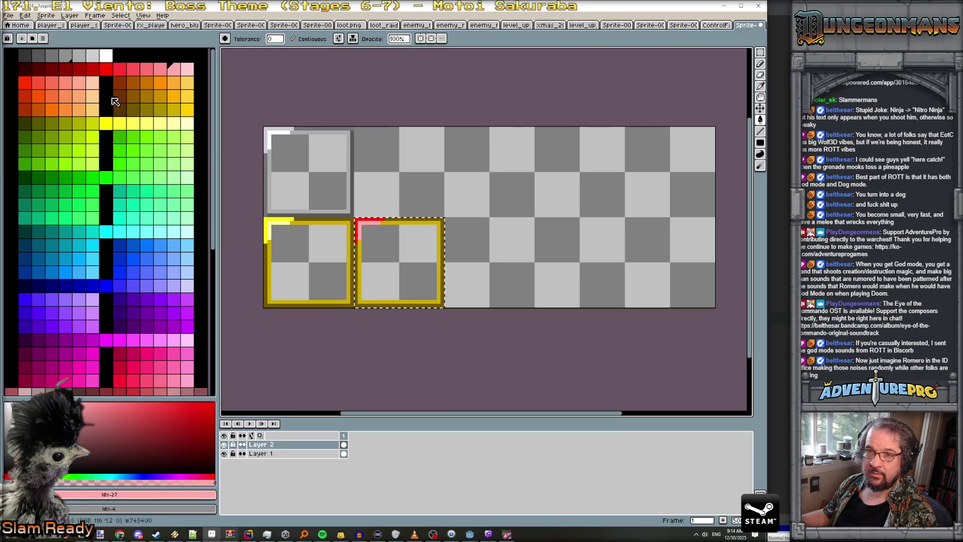
pyautogui.click(65, 69)
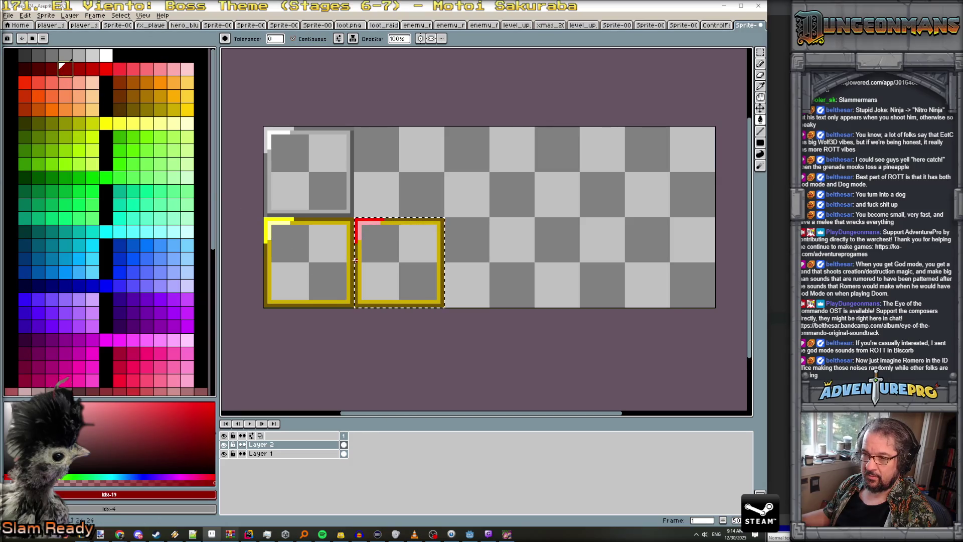
pyautogui.click(24, 69)
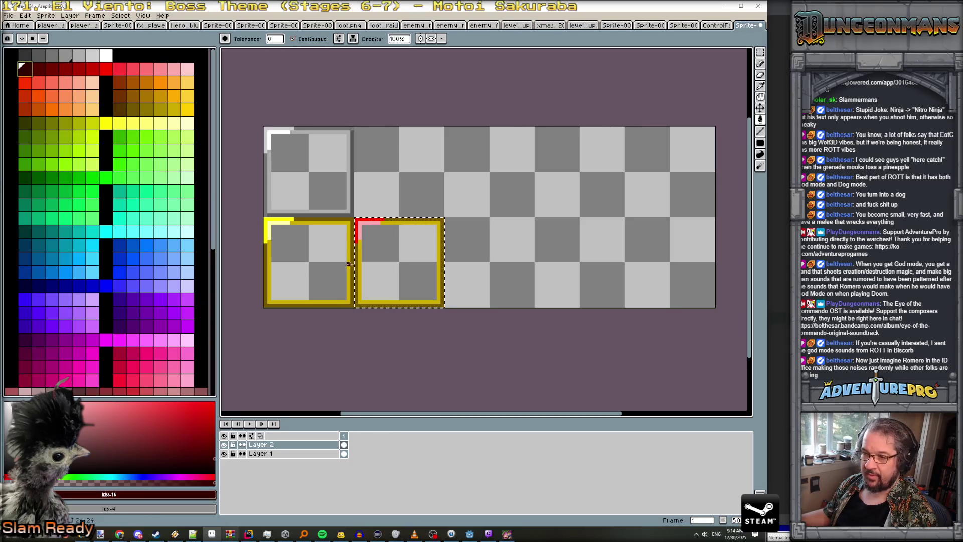
pyautogui.click(71, 71)
pyautogui.click(359, 261)
pyautogui.scroll(-1, 402, 263)
pyautogui.scroll(1, 404, 263)
pyautogui.scroll(-1, 413, 267)
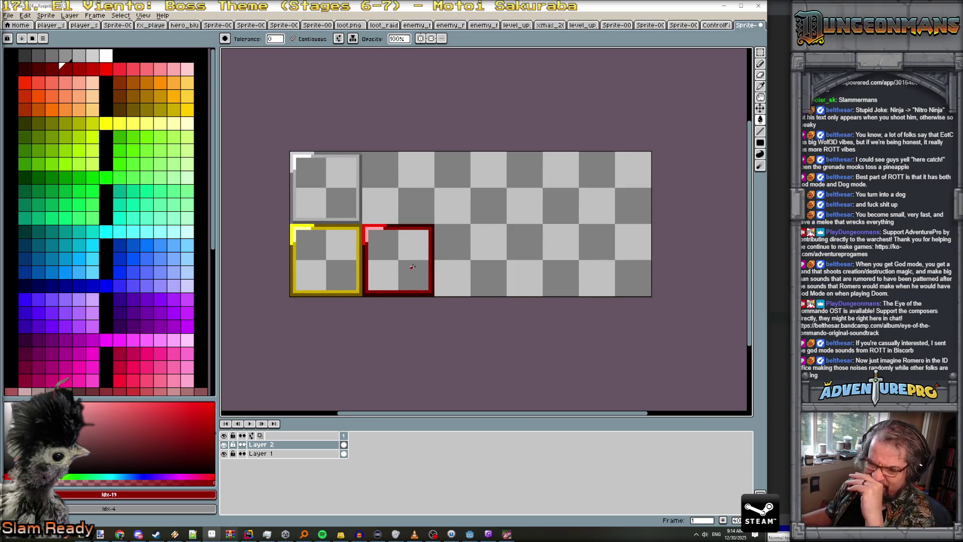
pyautogui.scroll(1, 412, 256)
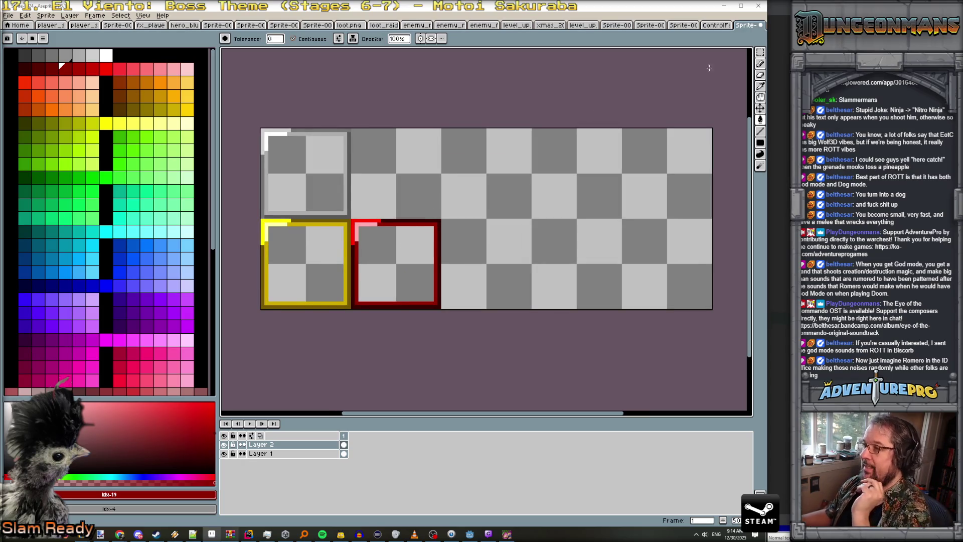
# - Copy the red frame onto Layer 3 and move it one slot right
pyautogui.click(760, 52)
pyautogui.moveTo(350, 220); pyautogui.dragTo(445, 309)
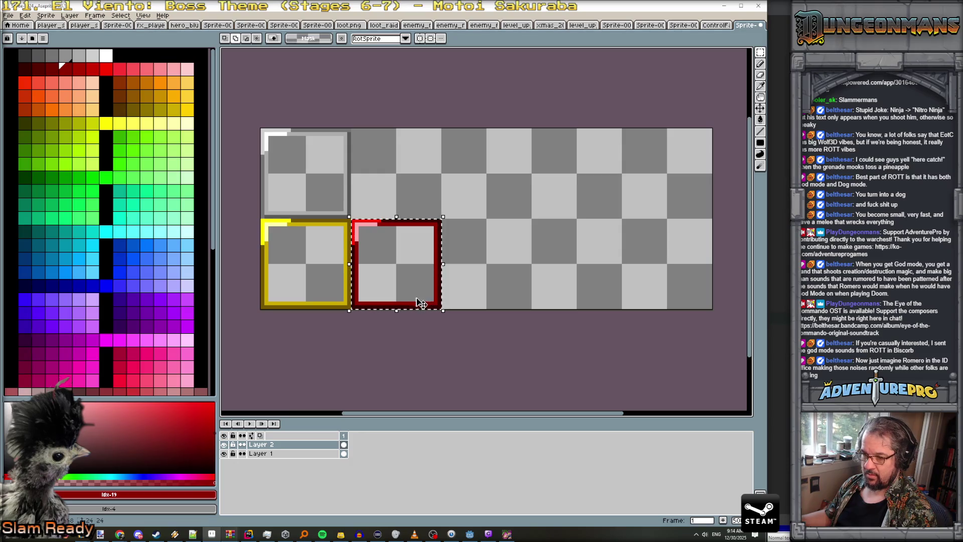
pyautogui.hotkey('ctrl', 'j')
pyautogui.moveTo(416, 305); pyautogui.dragTo(513, 304)
# - Commit the moved copy and fill the middle frame's border bright red on Layer 2
pyautogui.hotkey('ctrl', 'd')
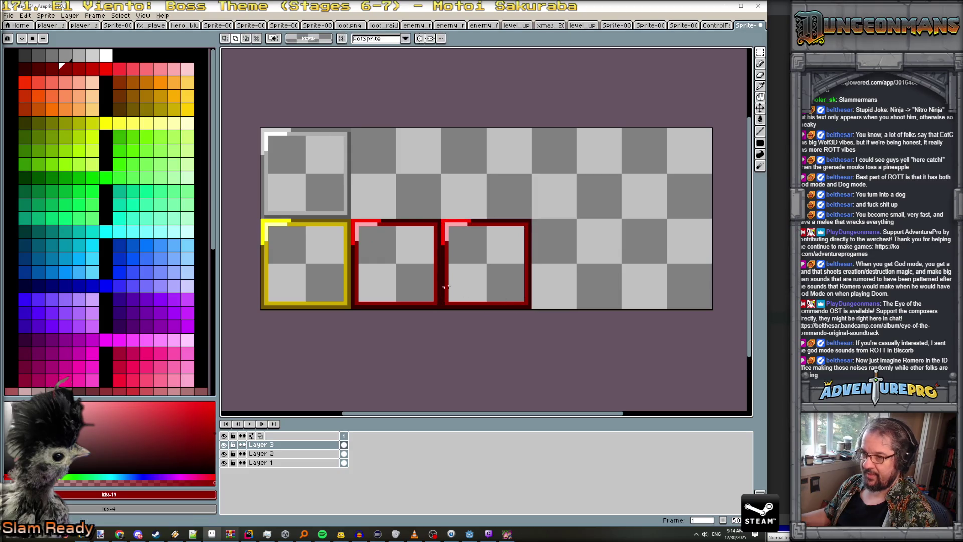
pyautogui.click(105, 69)
pyautogui.click(261, 453)
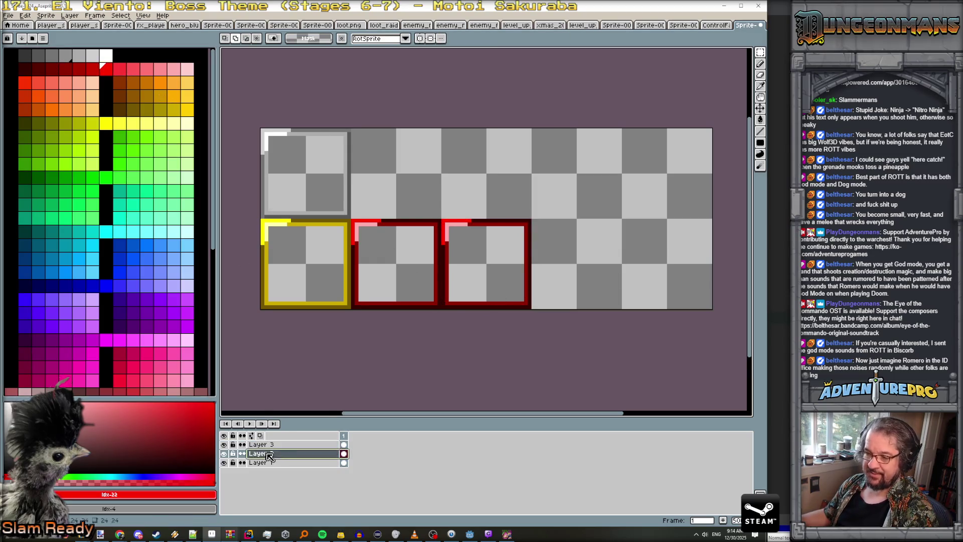
pyautogui.press('g')
pyautogui.click(398, 307)
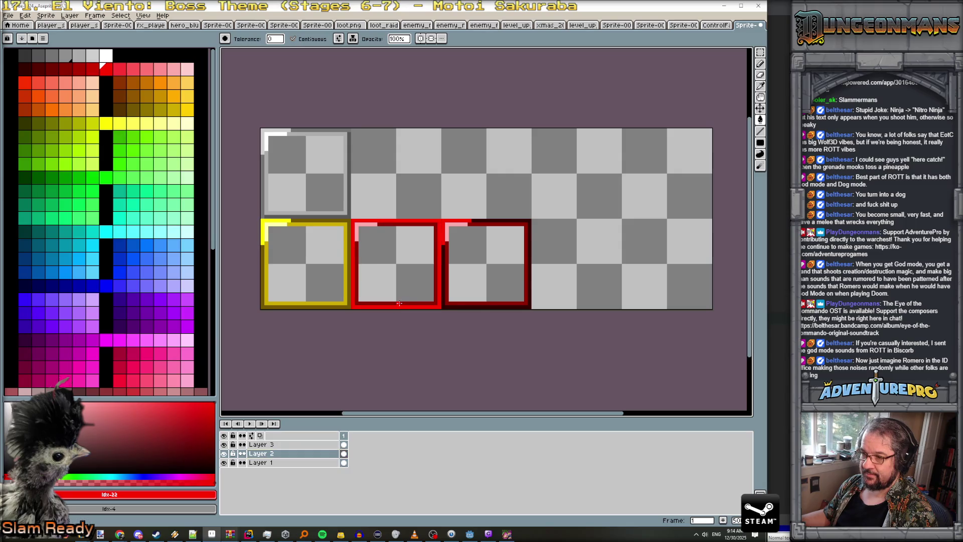
pyautogui.click(365, 226)
pyautogui.hotkey('ctrl', 'z')
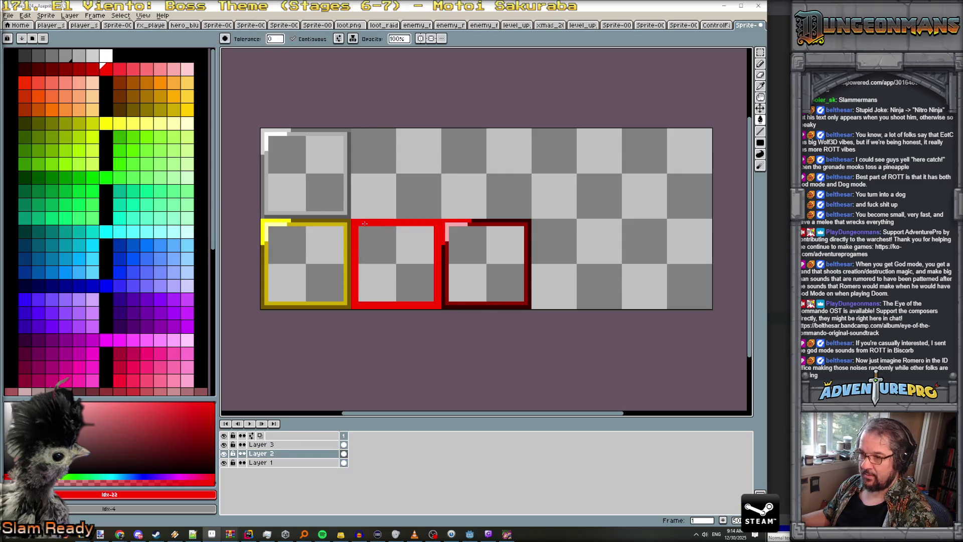
# - On Layer 3, marquee-select the dark-red border box
pyautogui.scroll(-3, 466, 236)
pyautogui.scroll(2, 466, 235)
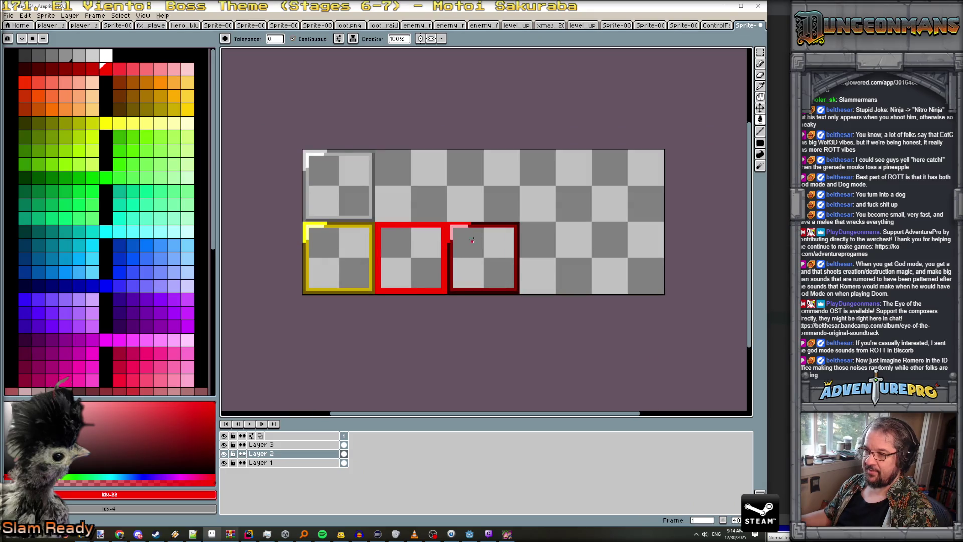
pyautogui.click(283, 444)
pyautogui.press('m')
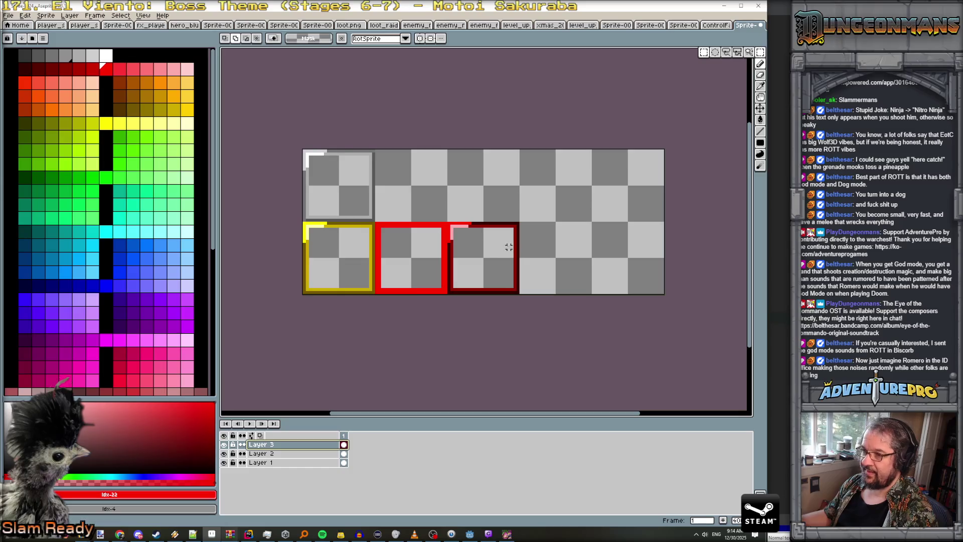
pyautogui.moveTo(448, 221)
pyautogui.mouseDown()
pyautogui.moveTo(533, 307)
pyautogui.moveTo(516, 290)
pyautogui.moveTo(577, 281)
pyautogui.mouseUp()
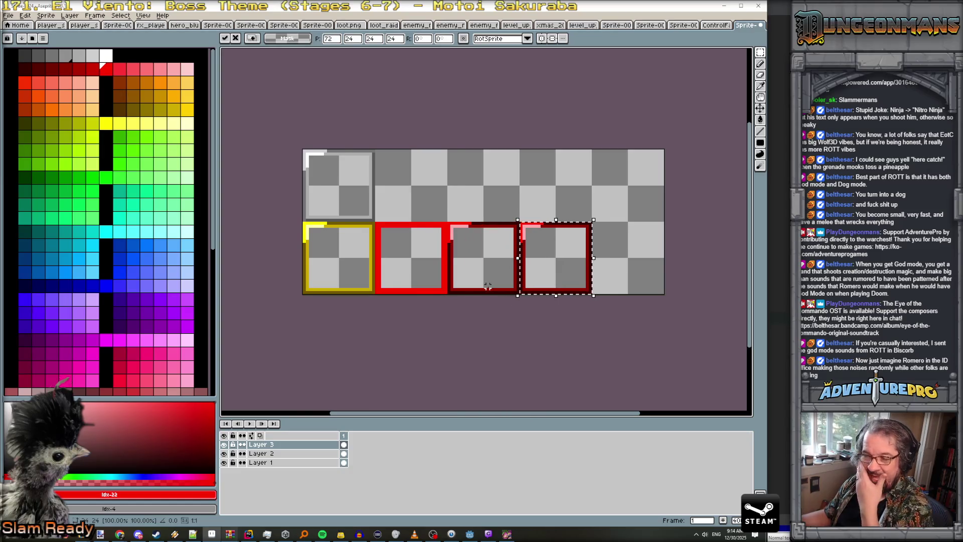
pyautogui.scroll(1, 553, 296)
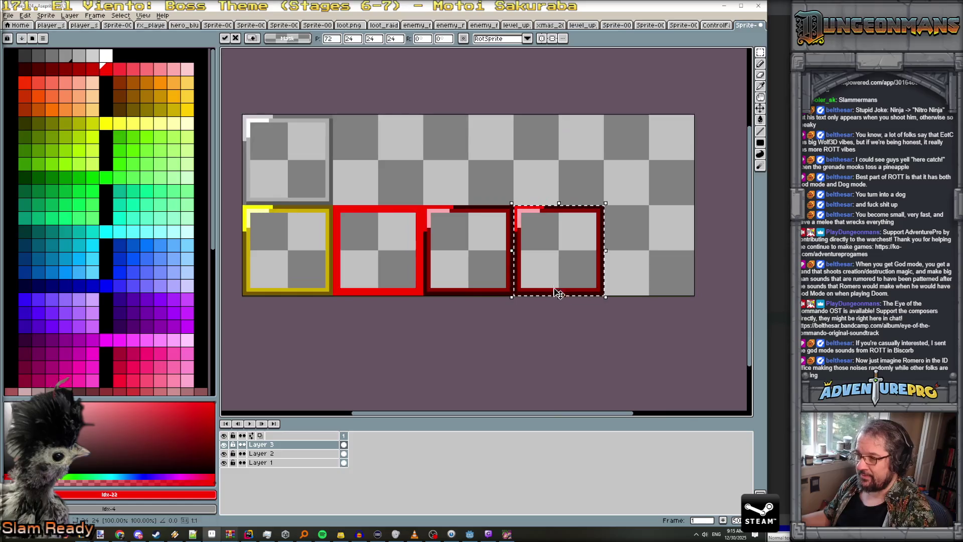
# - Commit the copied box and fill the fourth box's corner highlight orange
pyautogui.hotkey('ctrl', 'd')
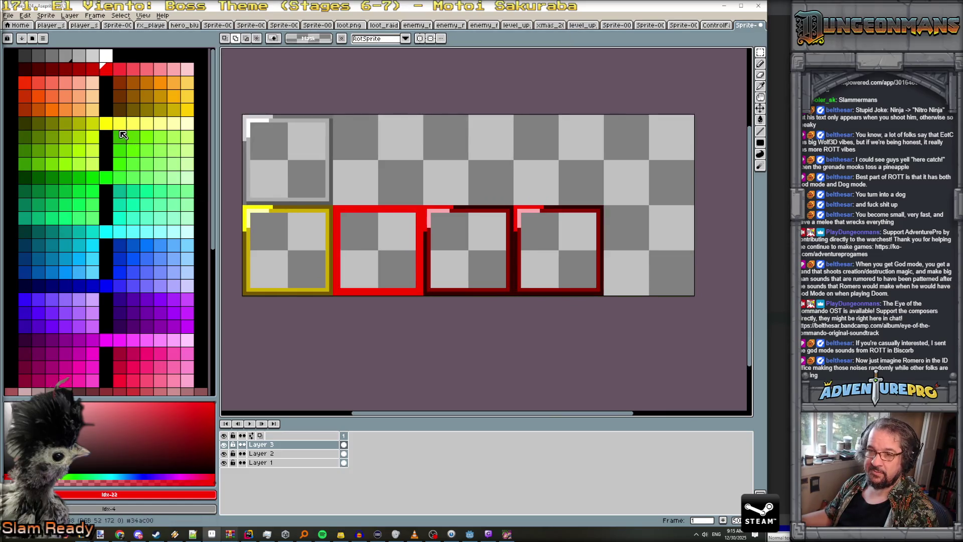
pyautogui.press('g')
pyautogui.keyDown('alt'); pyautogui.click(247, 207); pyautogui.keyUp('alt')
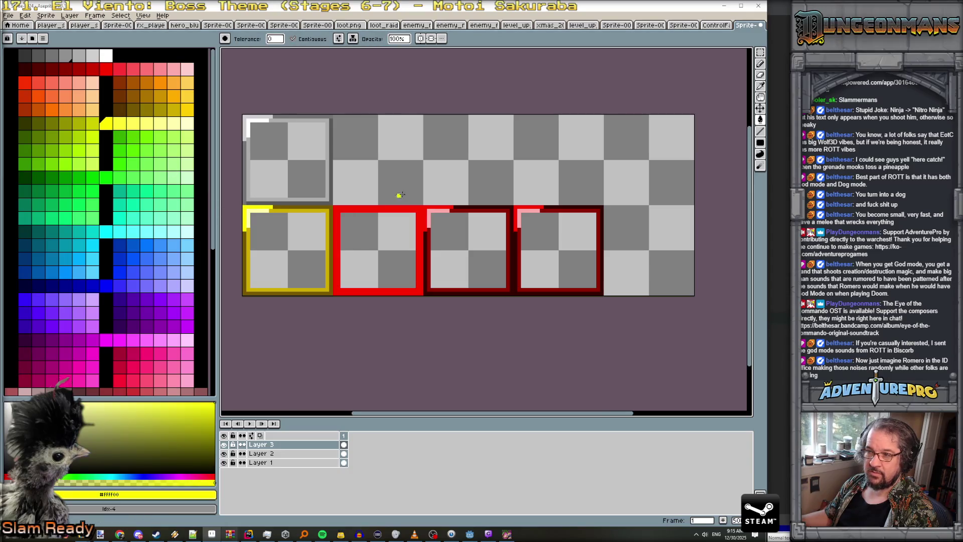
pyautogui.keyDown('alt'); pyautogui.click(515, 210); pyautogui.keyUp('alt')
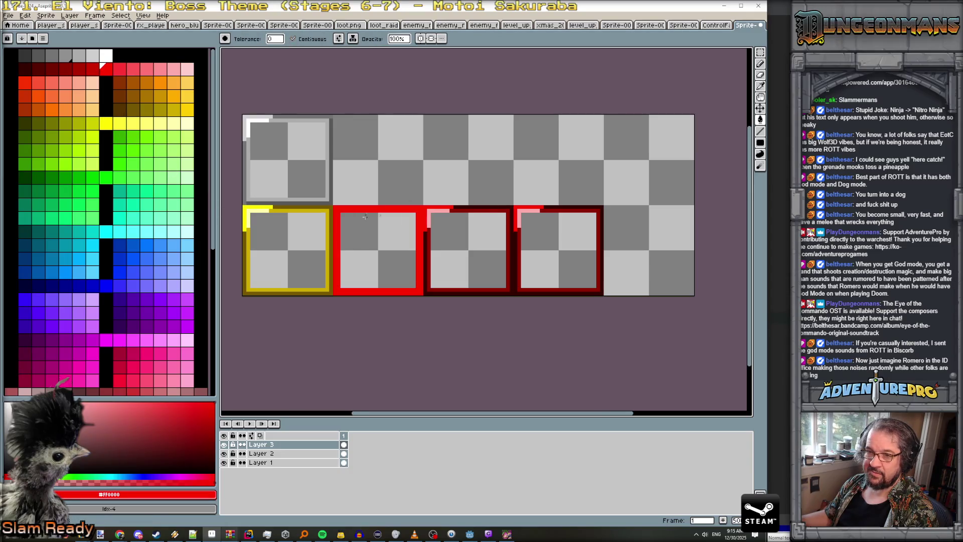
pyautogui.scroll(-5, 159, 251)
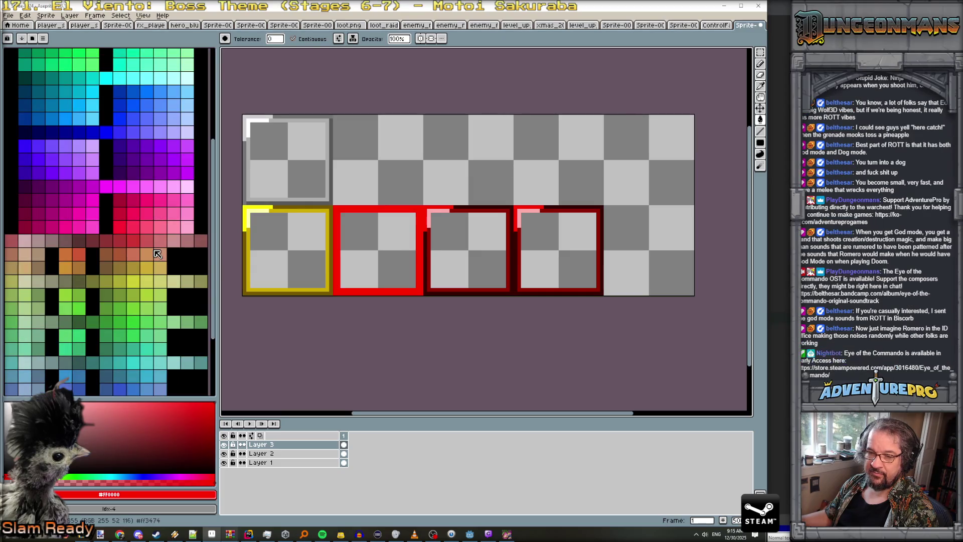
pyautogui.scroll(10, 155, 251)
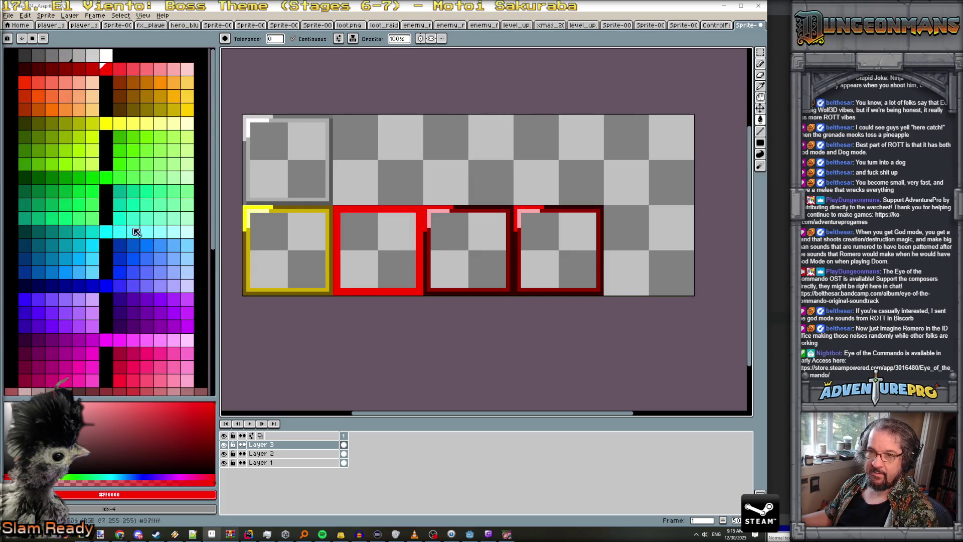
pyautogui.click(28, 86)
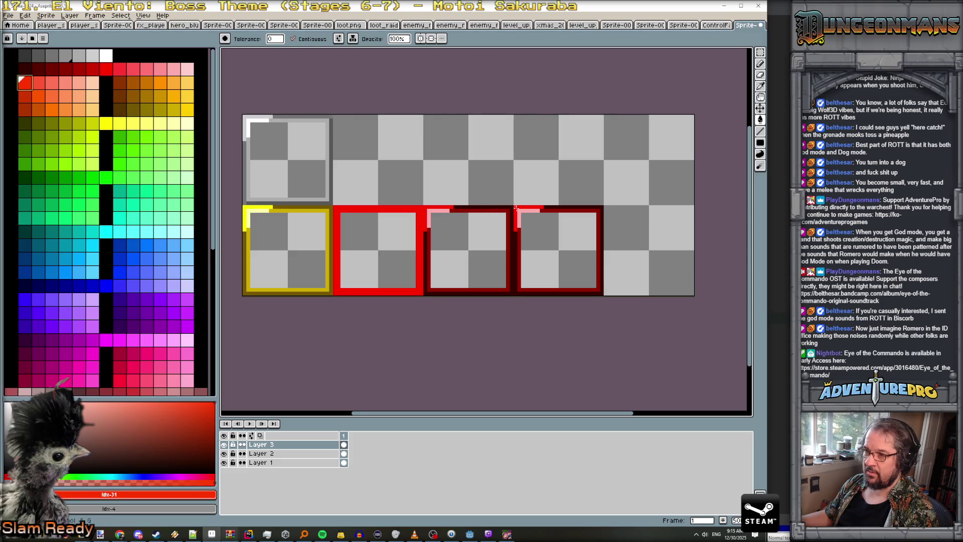
pyautogui.scroll(-1, 428, 188)
pyautogui.scroll(1, 429, 188)
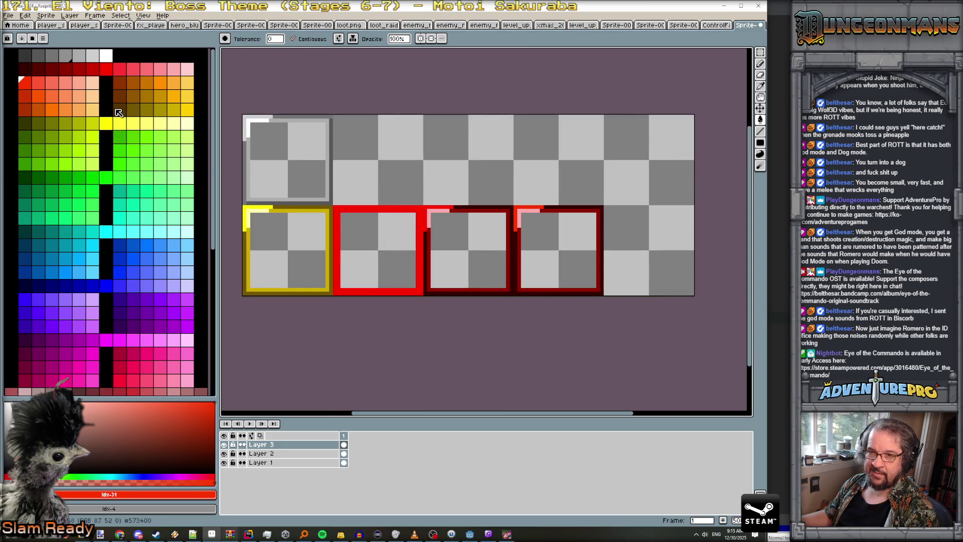
pyautogui.click(38, 96)
pyautogui.click(520, 207)
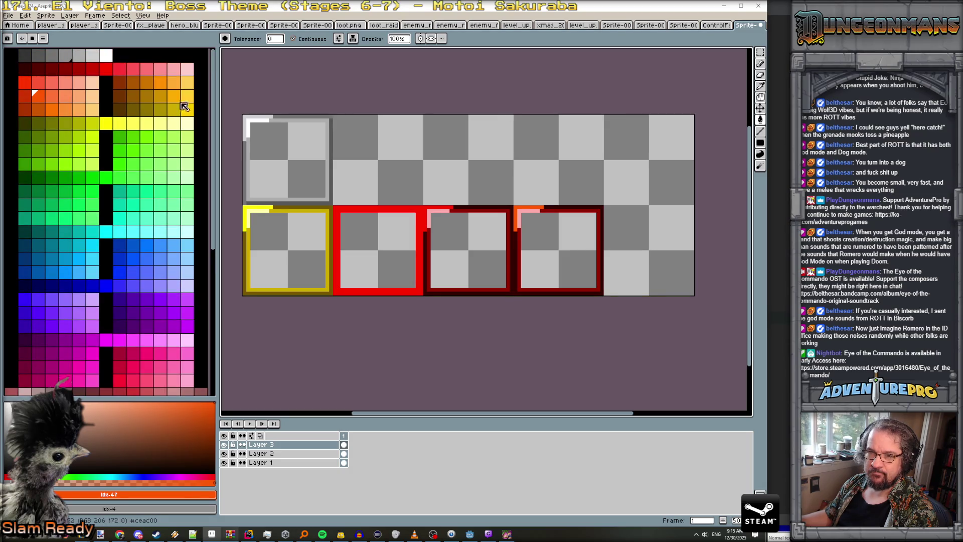
# - Refill the corner highlight gold, then try an orange outer outline and undo it
pyautogui.click(188, 96)
pyautogui.click(517, 211)
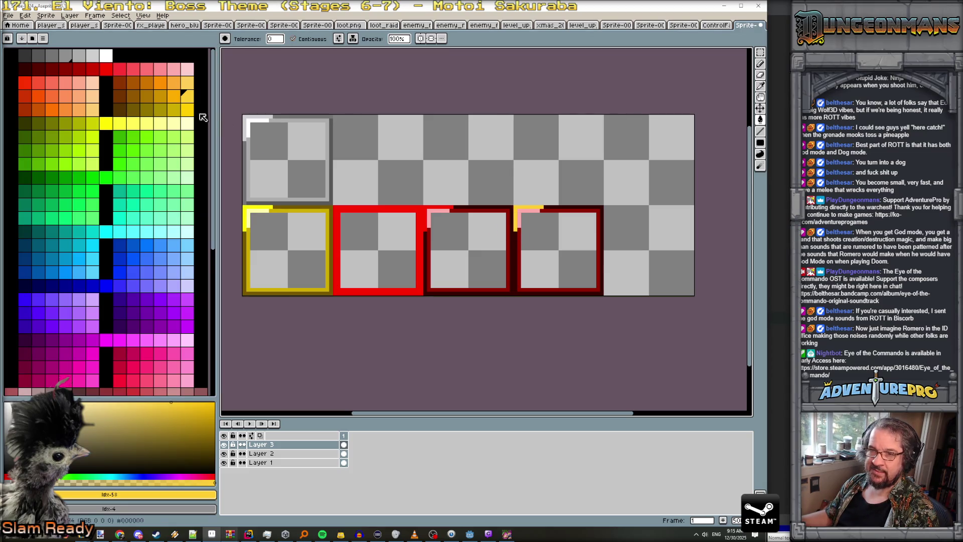
pyautogui.keyDown('alt'); pyautogui.click(245, 237); pyautogui.keyUp('alt')
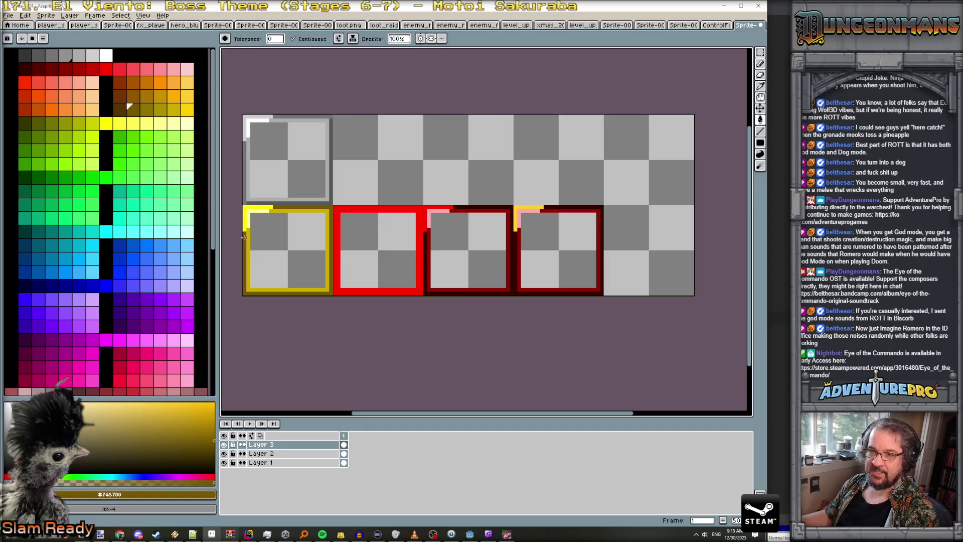
pyautogui.keyDown('alt'); pyautogui.click(515, 245); pyautogui.keyUp('alt')
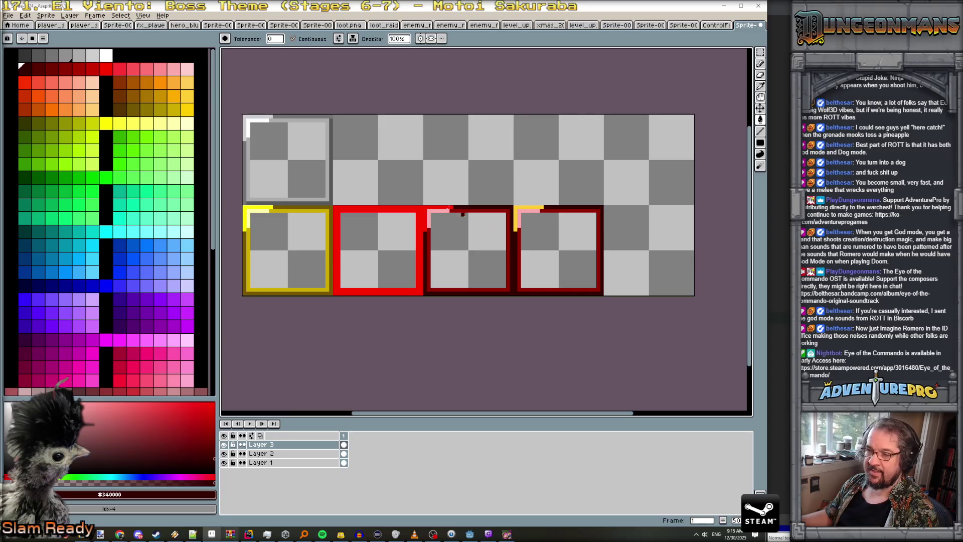
pyautogui.click(147, 83)
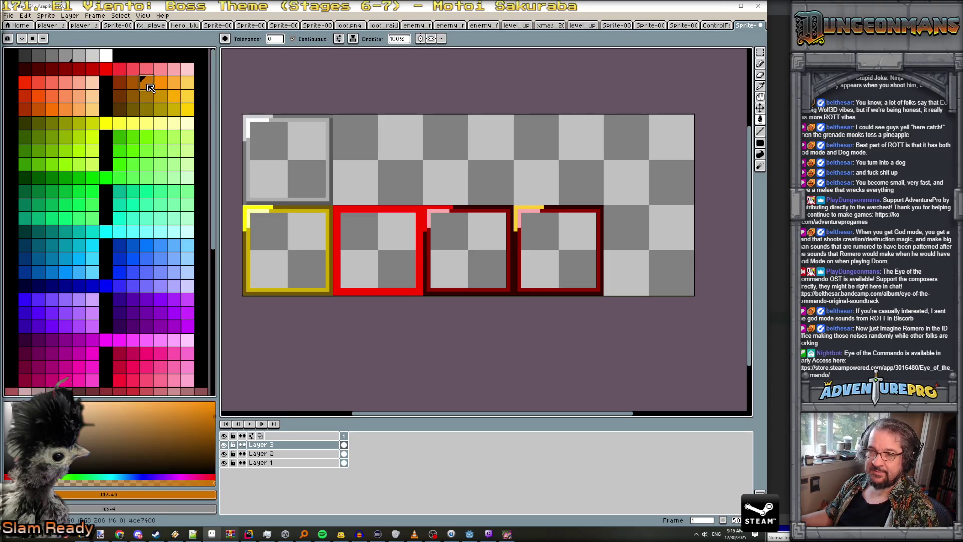
pyautogui.click(515, 238)
pyautogui.hotkey('ctrl', 'z')
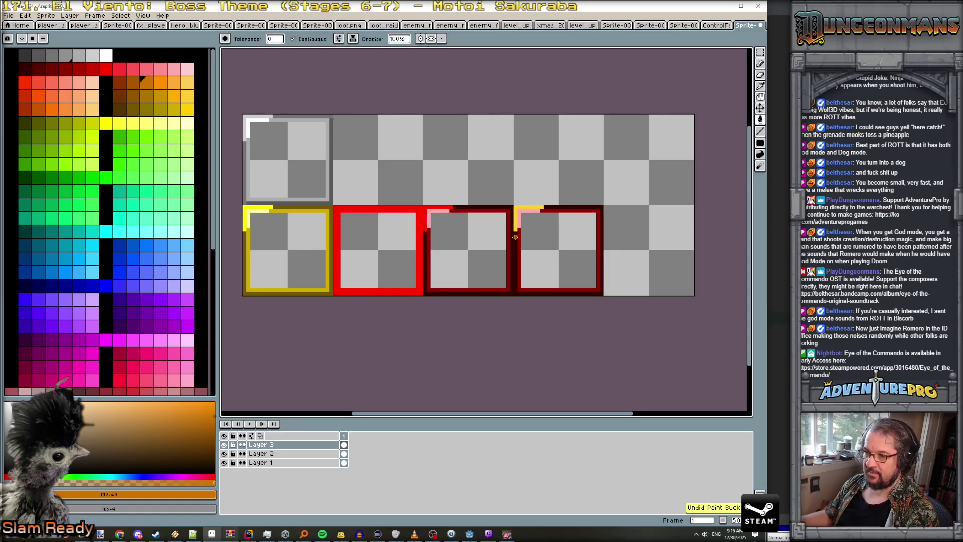
# - Make the fourth box's outer border orange and its inner dark border bright orange
pyautogui.press('b')
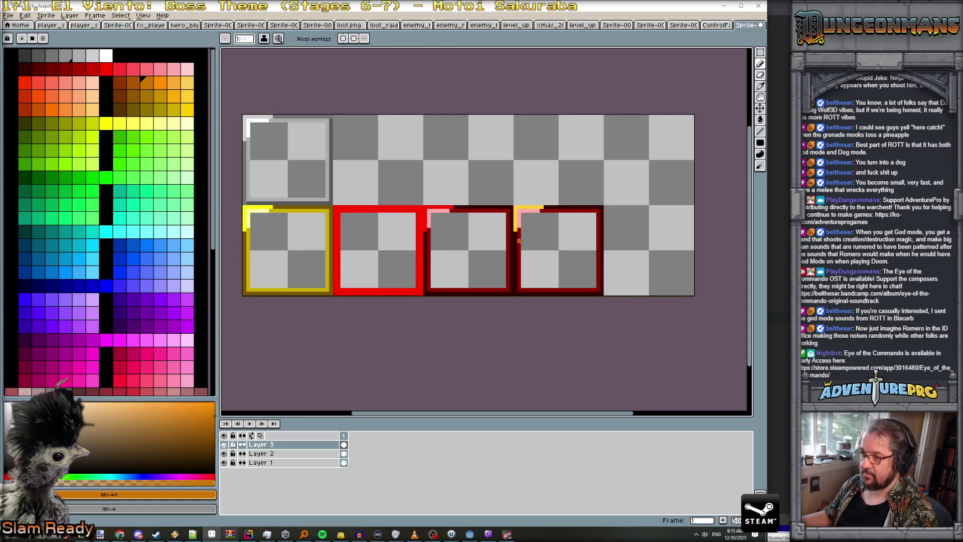
pyautogui.moveTo(515, 232); pyautogui.dragTo(518, 277)
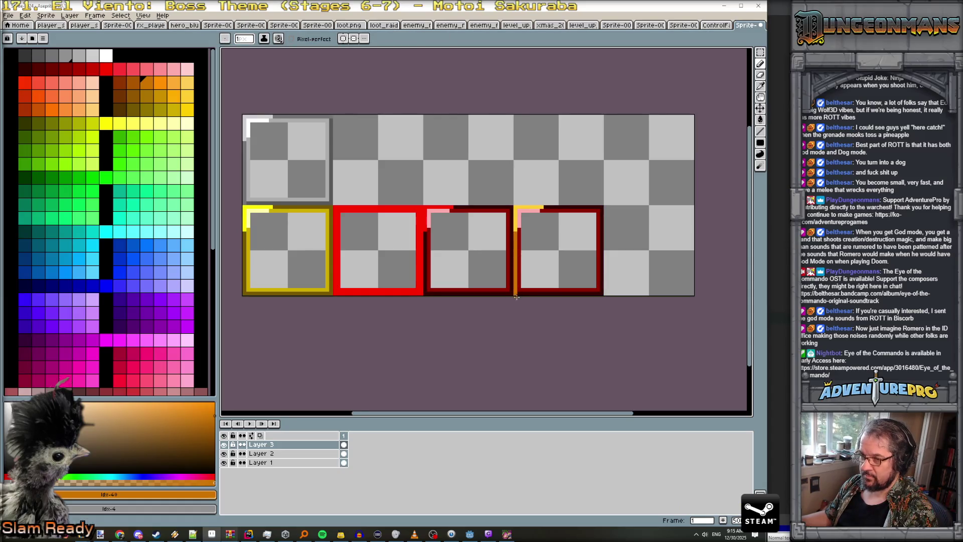
pyautogui.press('g')
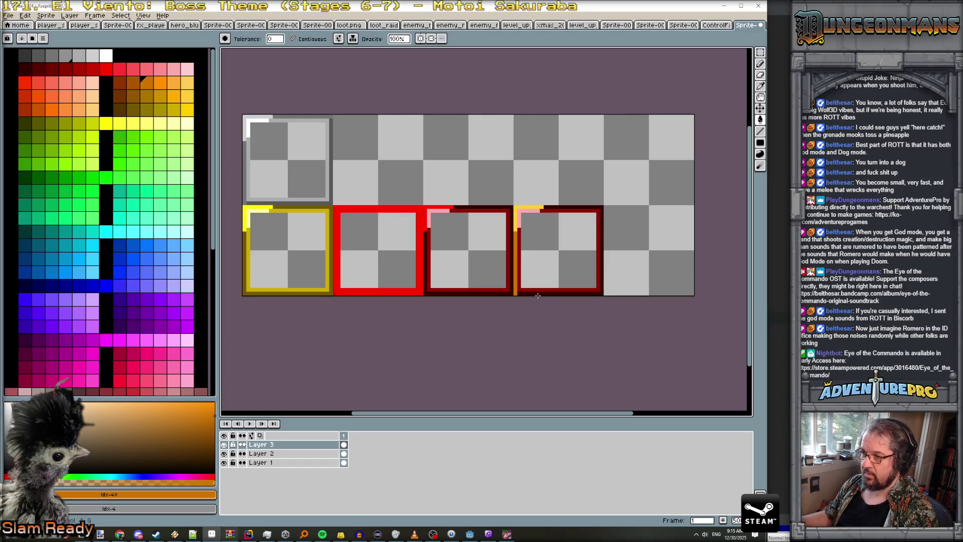
pyautogui.click(540, 292)
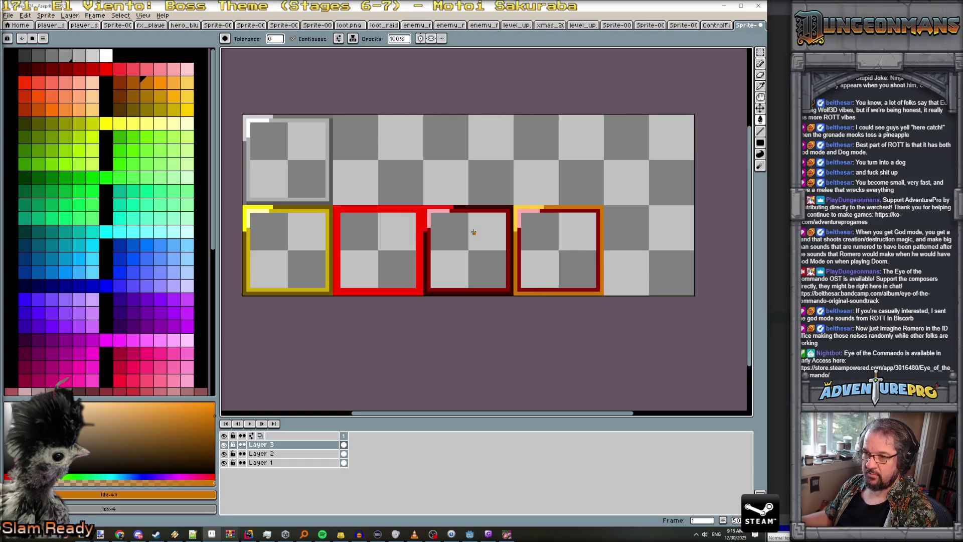
pyautogui.keyDown('alt'); pyautogui.click(244, 244); pyautogui.keyUp('alt')
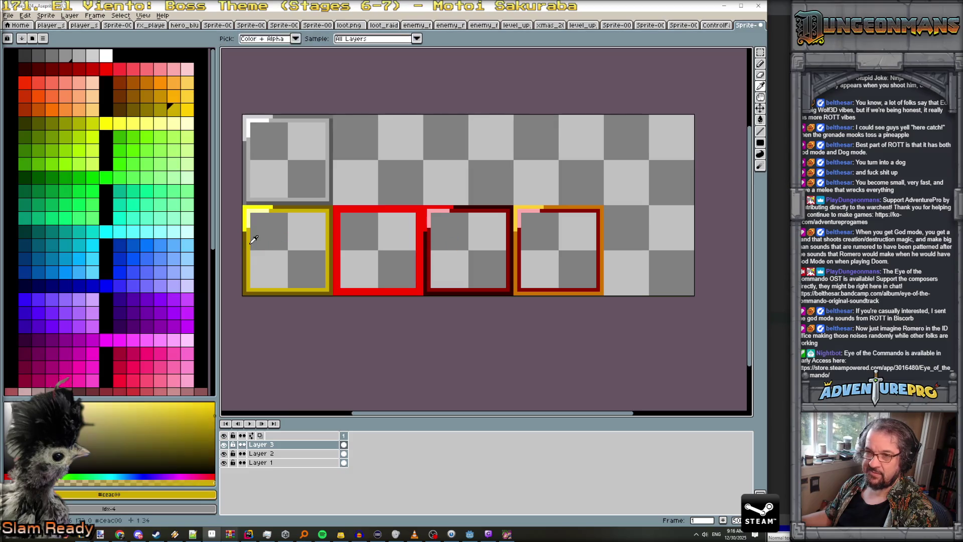
pyautogui.keyDown('alt'); pyautogui.click(515, 244); pyautogui.keyUp('alt')
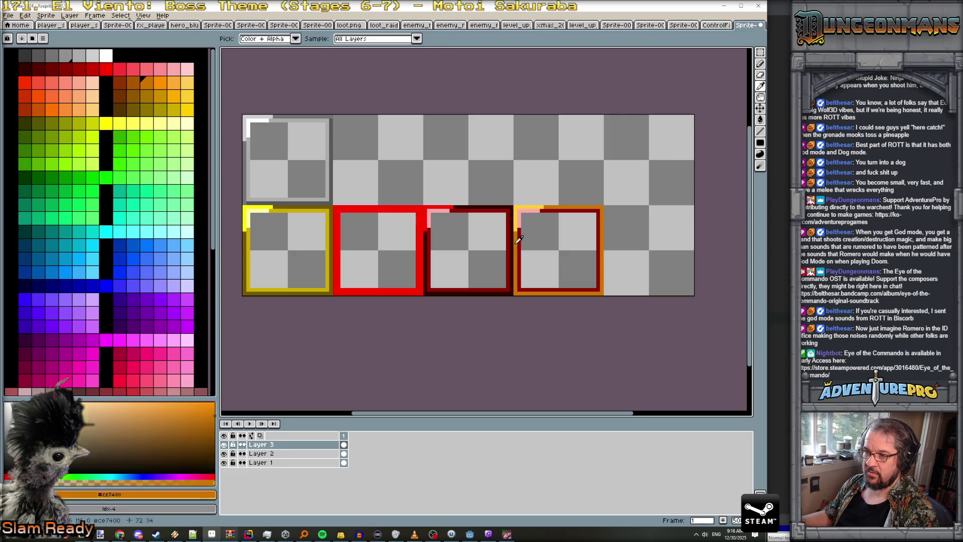
pyautogui.click(173, 82)
pyautogui.click(518, 261)
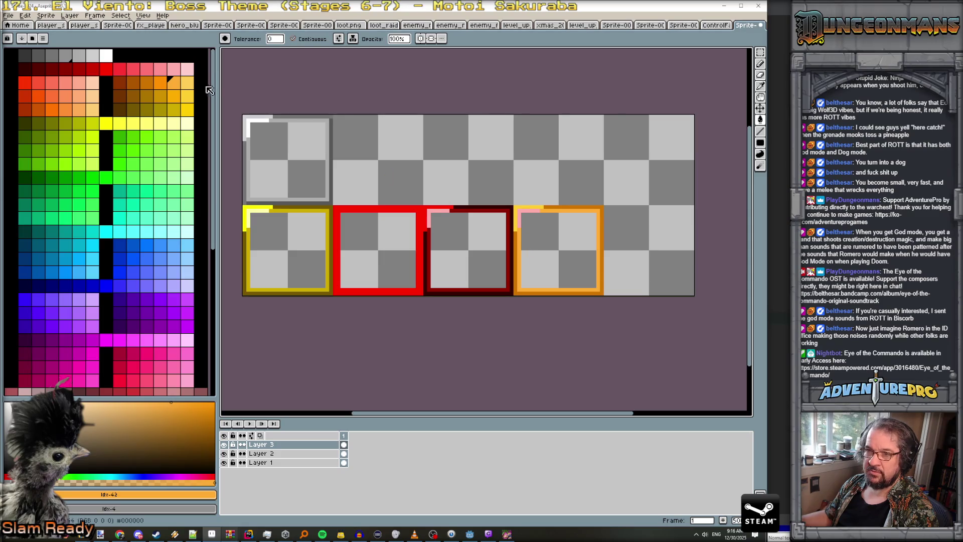
# - Fill the corner highlight yellow, undoing an accidental orange fill
pyautogui.click(187, 96)
pyautogui.click(519, 223)
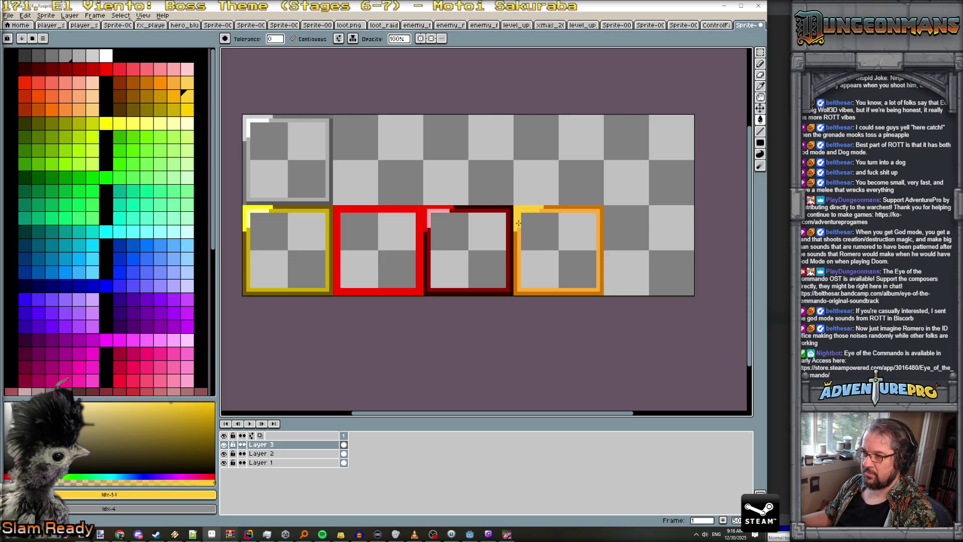
pyautogui.click(186, 83)
pyautogui.scroll(1, 550, 221)
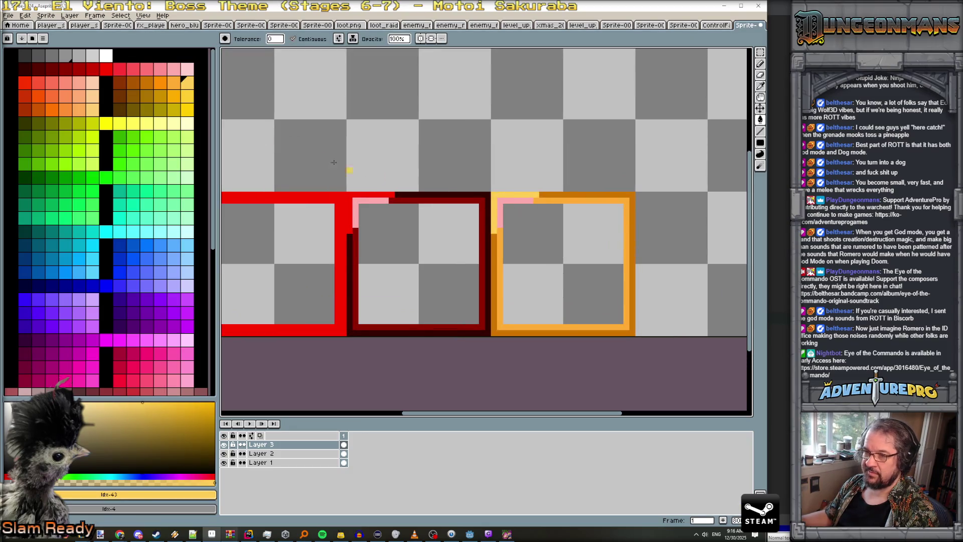
pyautogui.click(174, 83)
pyautogui.click(503, 223)
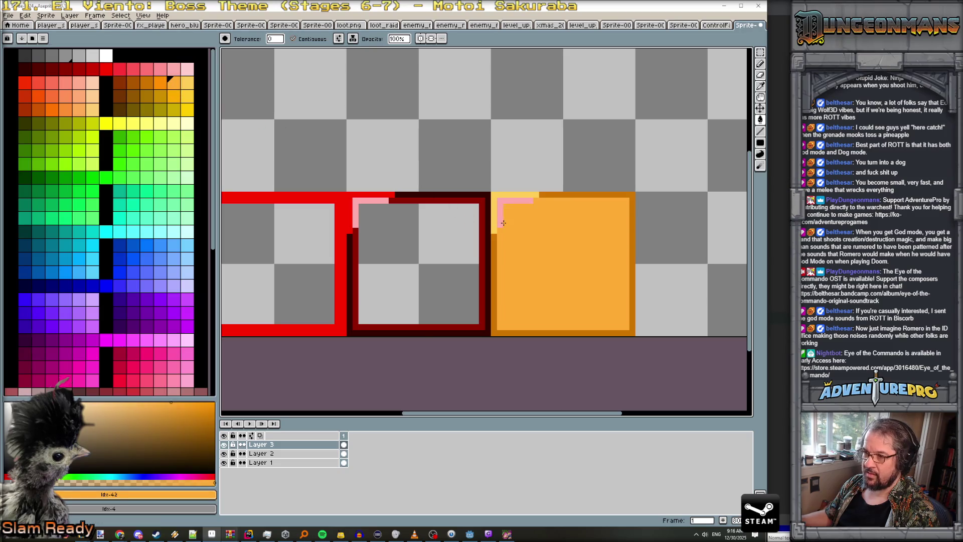
pyautogui.hotkey('ctrl', 'z')
# - Turn the remaining pink corner highlight yellow
pyautogui.scroll(-2, 442, 211)
pyautogui.scroll(2, 442, 211)
pyautogui.press('v')
pyautogui.press('g')
pyautogui.click(187, 108)
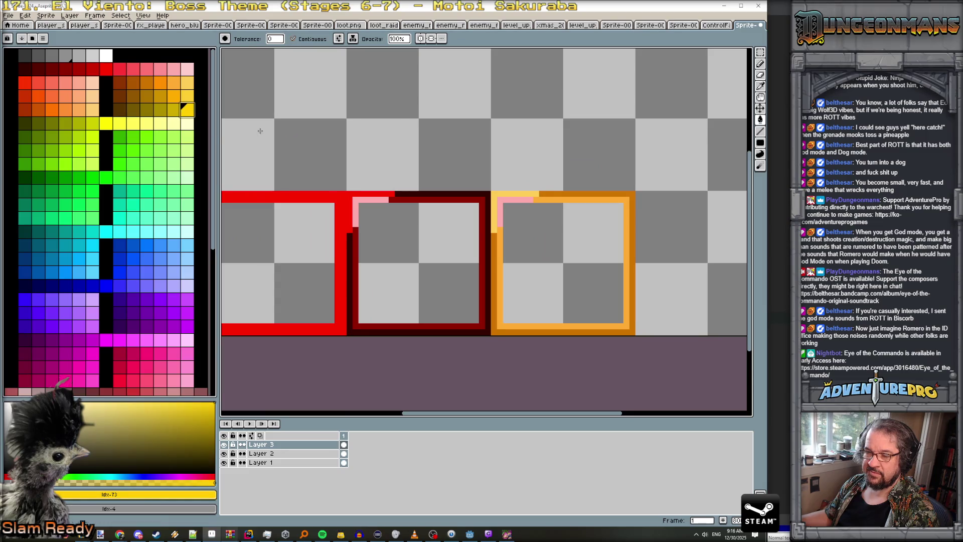
pyautogui.click(500, 221)
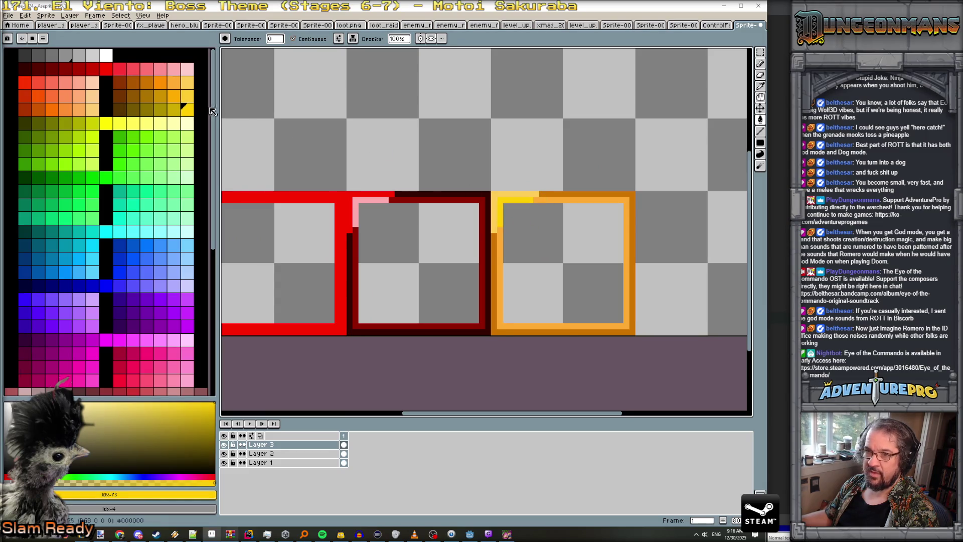
pyautogui.scroll(-2, 245, 114)
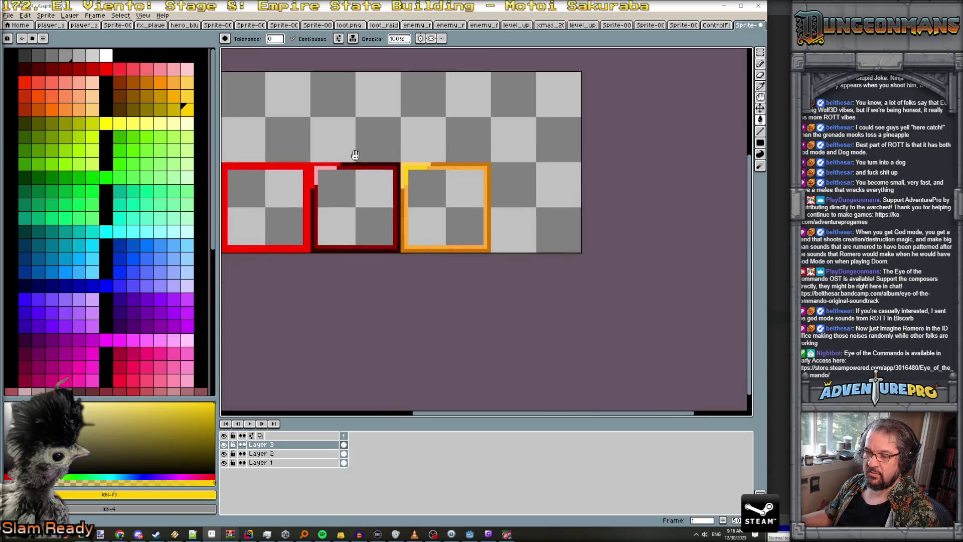
# - Pencil red over the orange frame's top-left edge, then switch the drawing colour to orange
pyautogui.moveTo(355, 151); pyautogui.dragTo(482, 193)
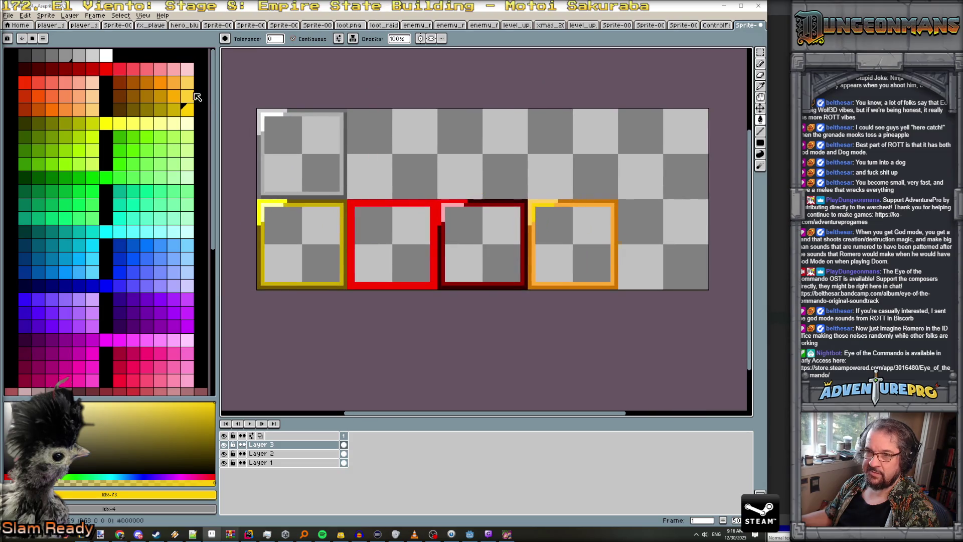
pyautogui.click(24, 82)
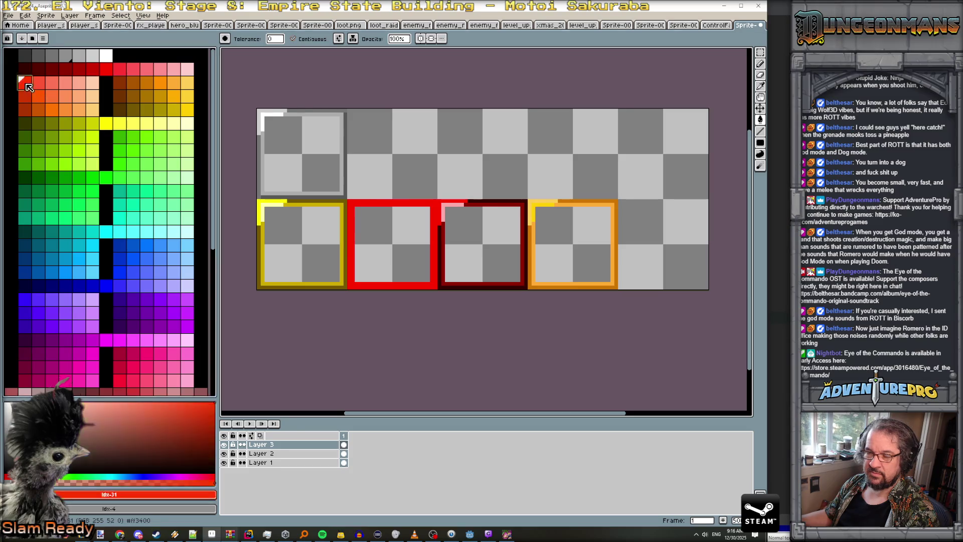
pyautogui.scroll(1, 570, 197)
pyautogui.moveTo(525, 211); pyautogui.dragTo(549, 206)
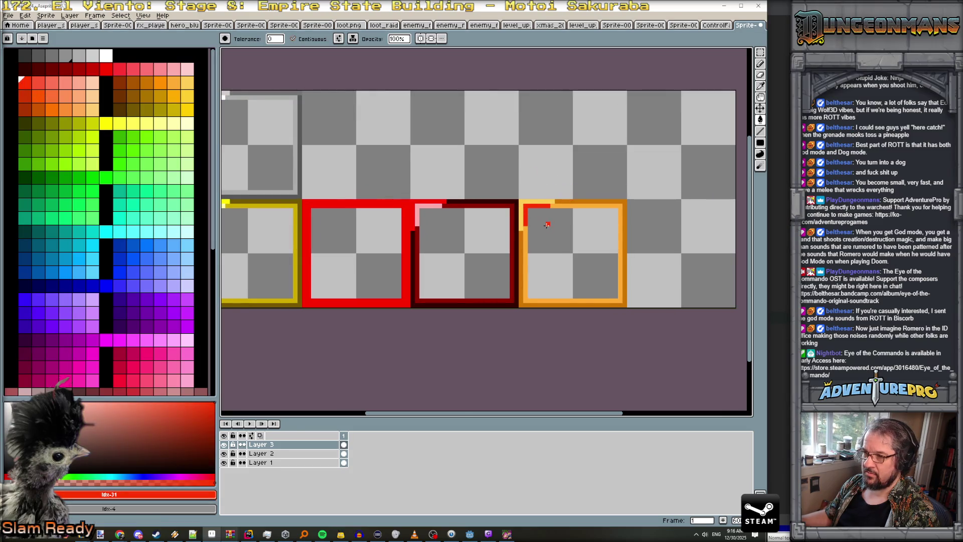
pyautogui.scroll(-1, 560, 234)
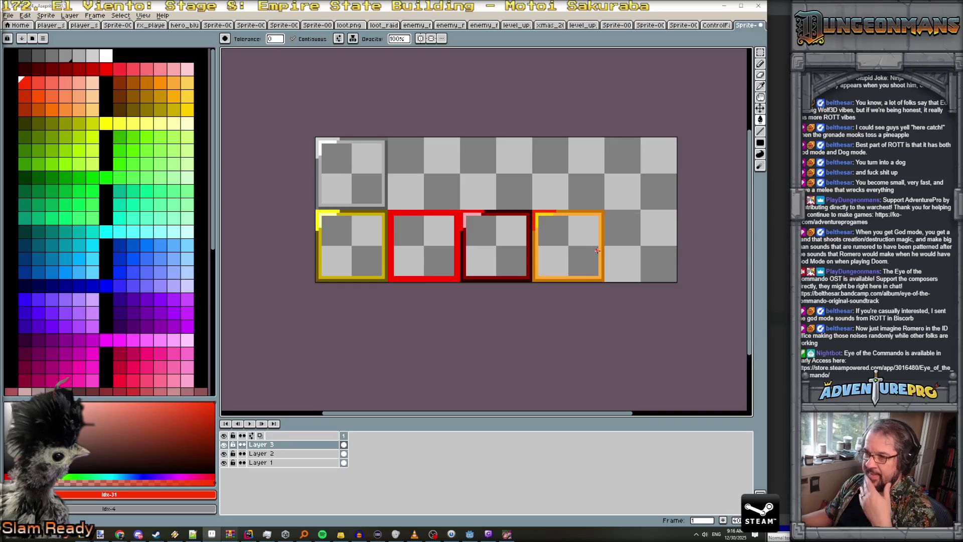
pyautogui.scroll(-1, 592, 234)
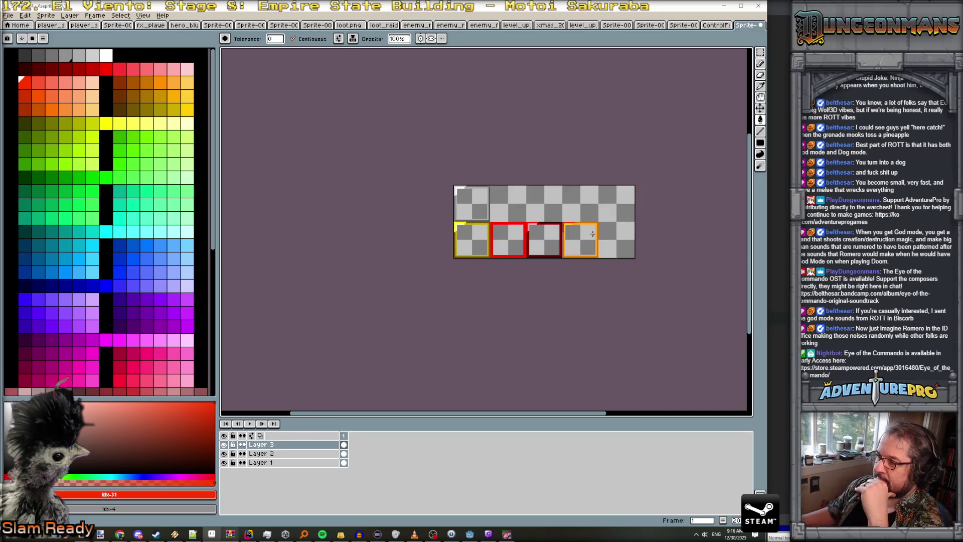
pyautogui.scroll(2, 592, 234)
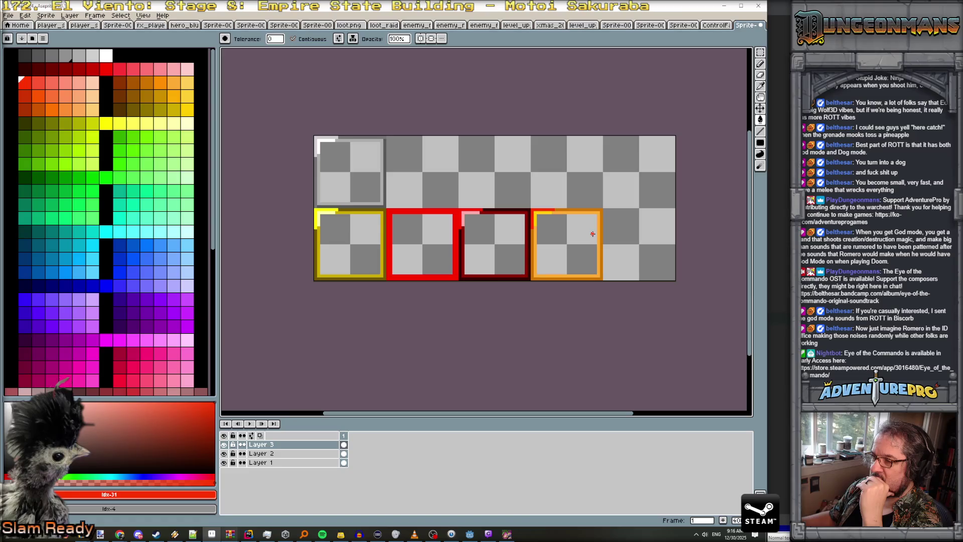
pyautogui.scroll(1, 575, 224)
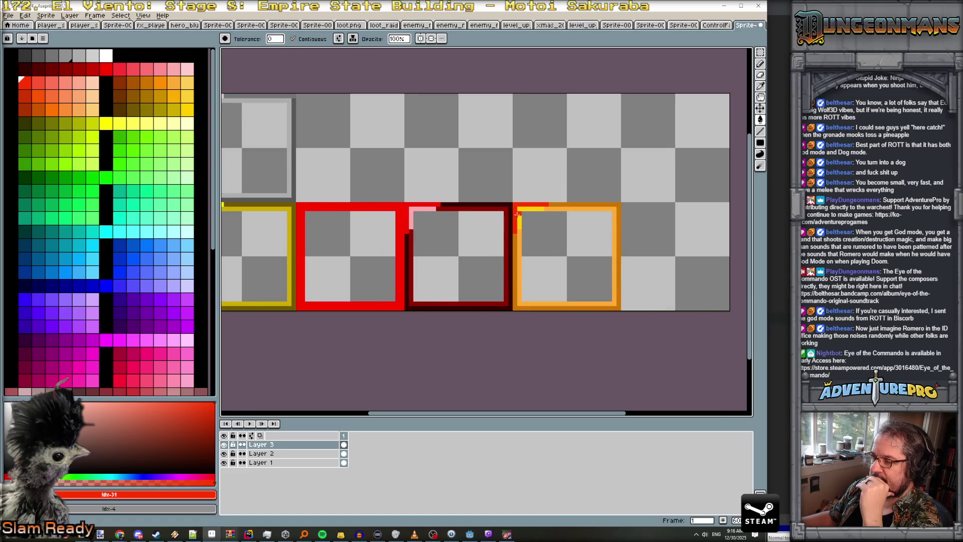
pyautogui.scroll(-1, 470, 222)
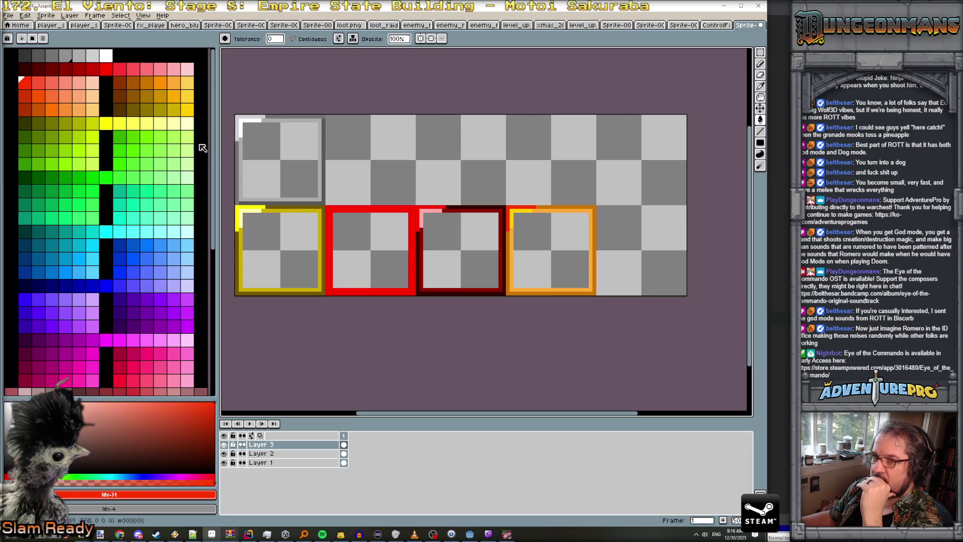
pyautogui.click(160, 83)
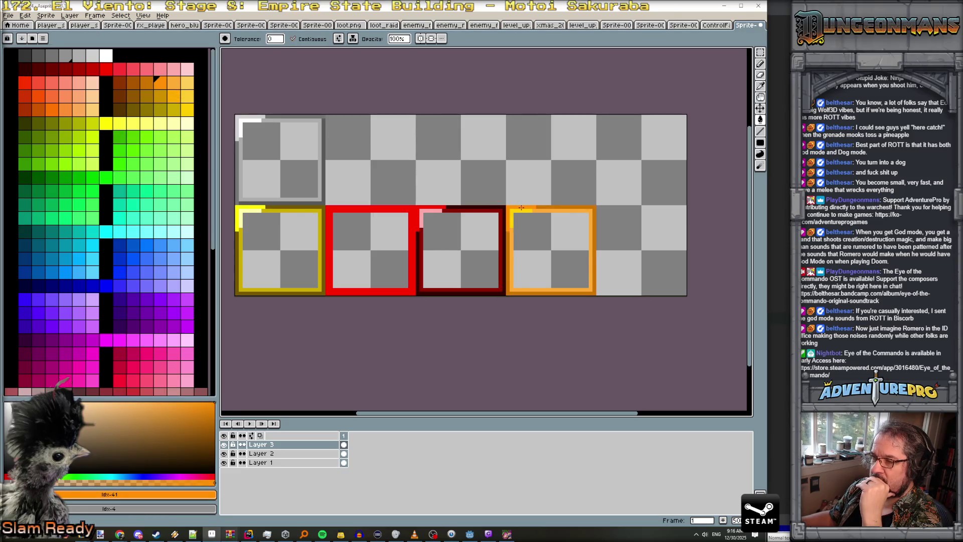
pyautogui.scroll(-1, 600, 243)
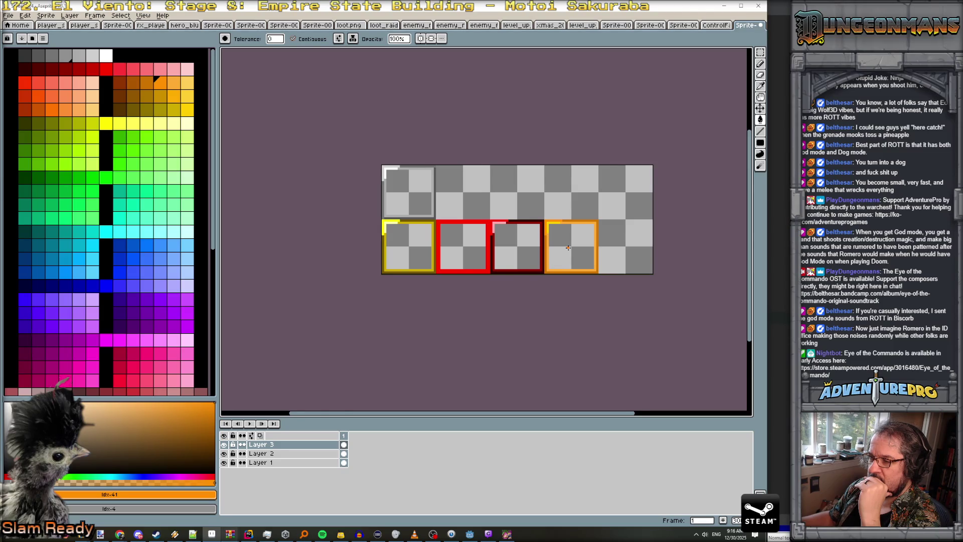
pyautogui.scroll(1, 569, 247)
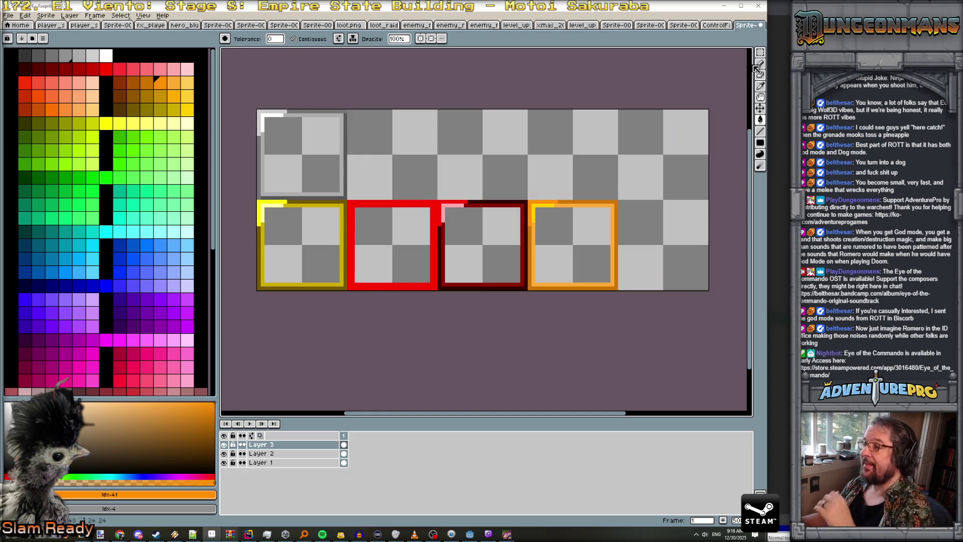
# - Shift the dark-red and orange frames one cell right
pyautogui.press('v')
pyautogui.moveTo(588, 251); pyautogui.dragTo(678, 254)
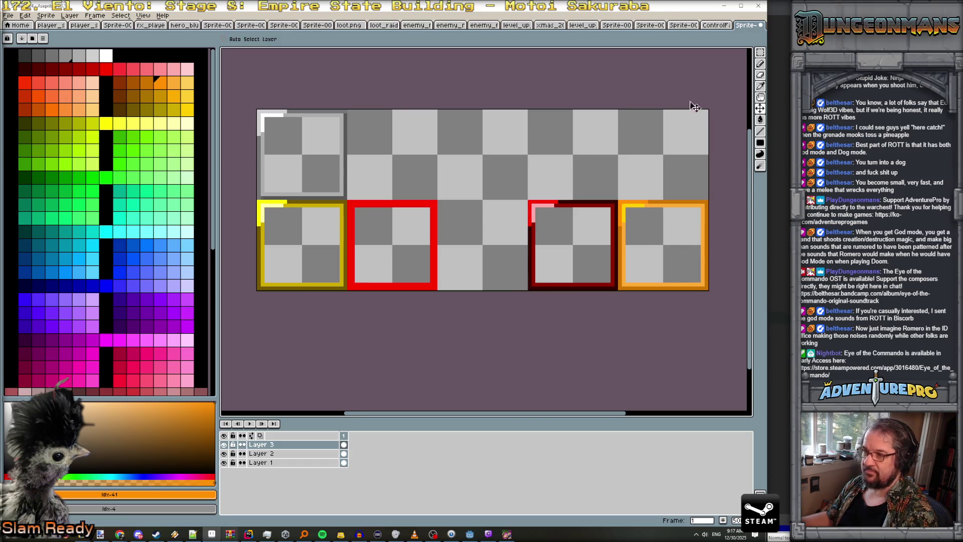
pyautogui.click(760, 52)
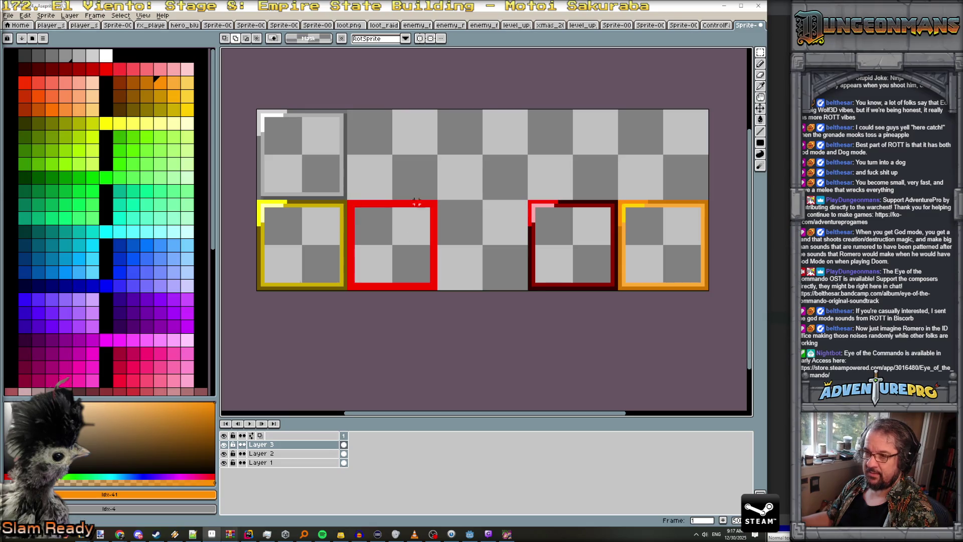
# - On new Layer 4, paste a copy of the dark-red frame into the empty cell
pyautogui.click(71, 15)
pyautogui.moveTo(96, 62)
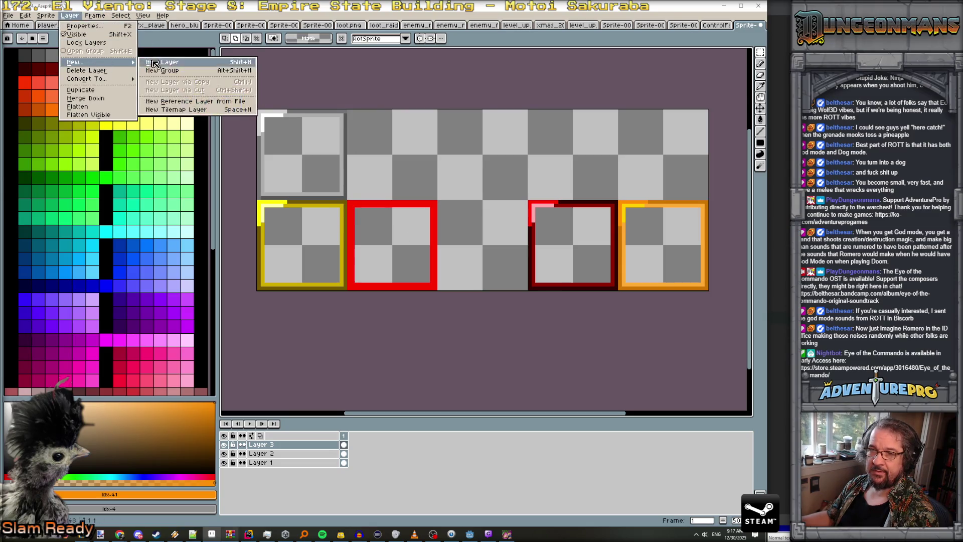
pyautogui.click(155, 63)
pyautogui.moveTo(761, 52)
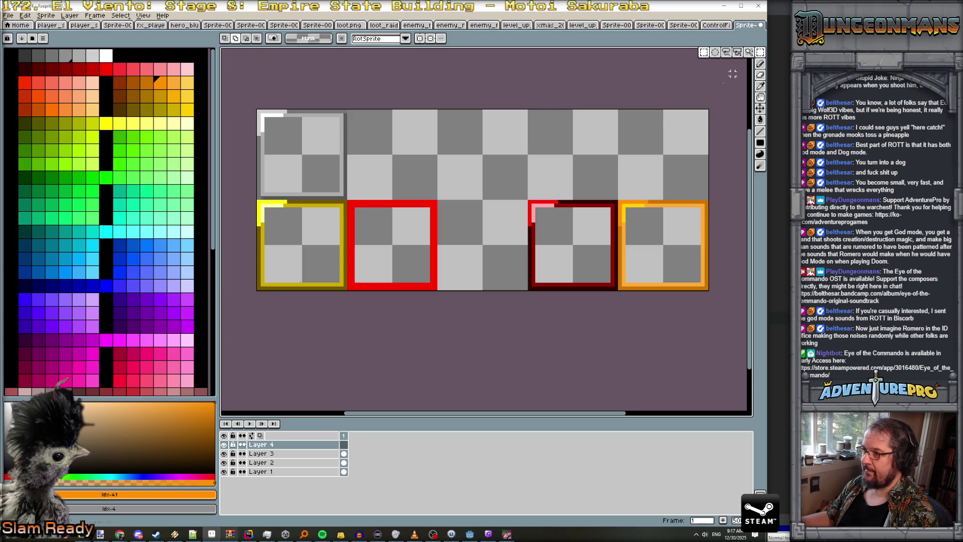
pyautogui.moveTo(526, 199)
pyautogui.mouseDown()
pyautogui.moveTo(602, 287)
pyautogui.moveTo(618, 290)
pyautogui.mouseUp()
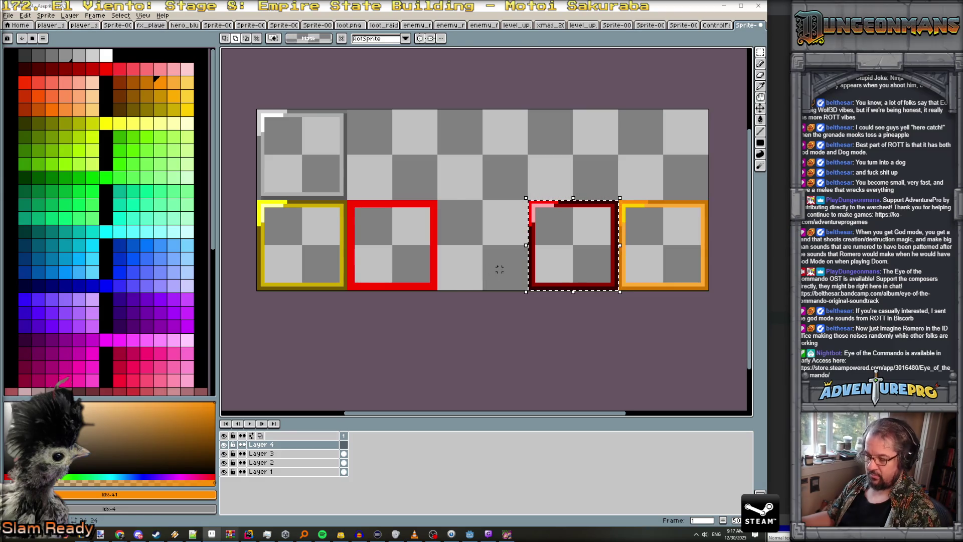
pyautogui.hotkey('ctrl', 'c')
pyautogui.hotkey('ctrl', 'v')
pyautogui.press('Return')
pyautogui.scroll(1, 477, 254)
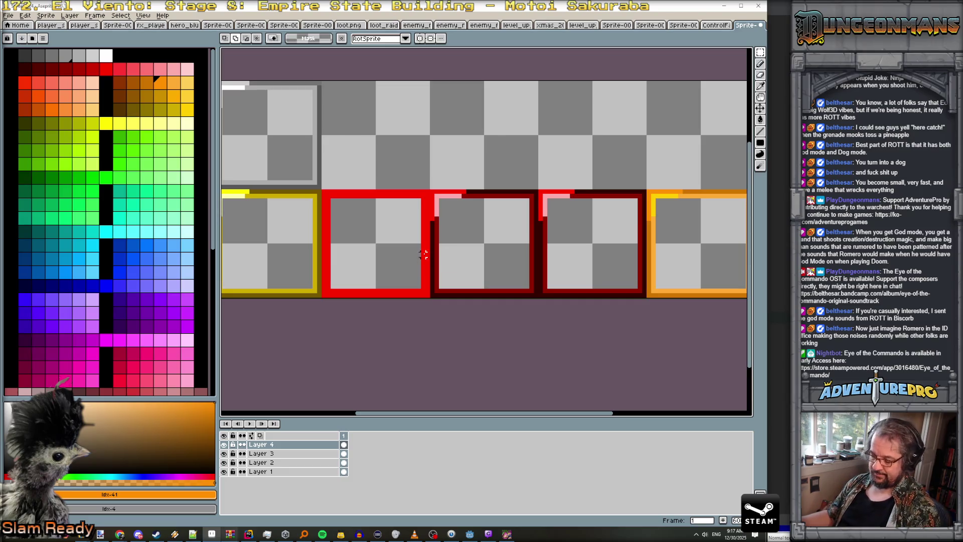
# - Pencil the pasted frame's borders bright red and fill the gap between frames dark red
pyautogui.press('b')
pyautogui.keyDown('alt'); pyautogui.click(426, 249); pyautogui.keyUp('alt')
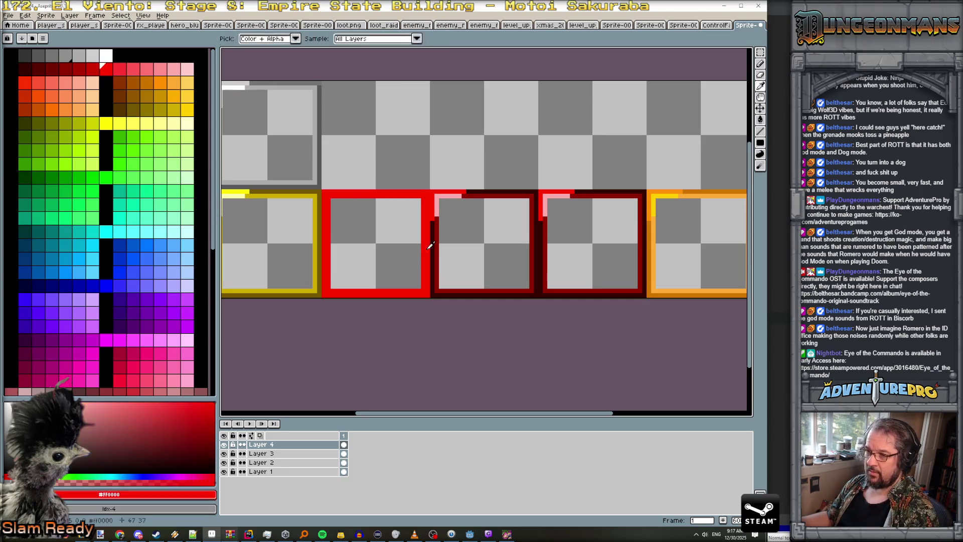
pyautogui.keyDown('shift'); pyautogui.click(438, 277); pyautogui.keyUp('shift')
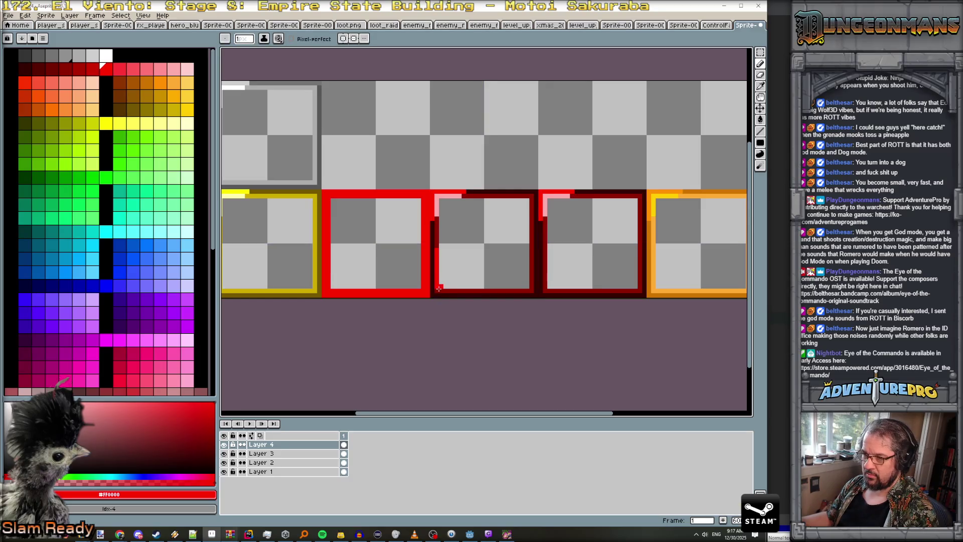
pyautogui.keyDown('shift'); pyautogui.click(438, 291); pyautogui.keyUp('shift')
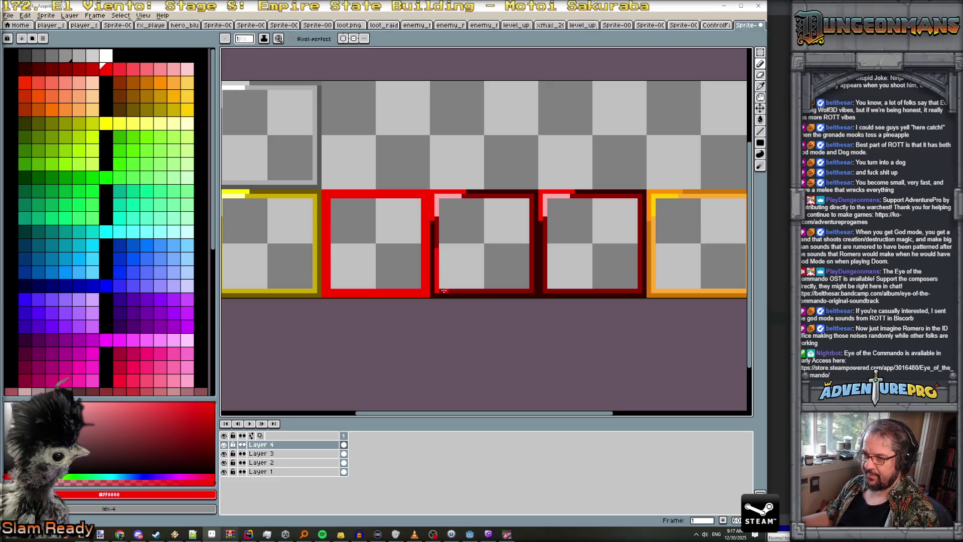
pyautogui.keyDown('shift'); pyautogui.click(531, 288); pyautogui.keyUp('shift')
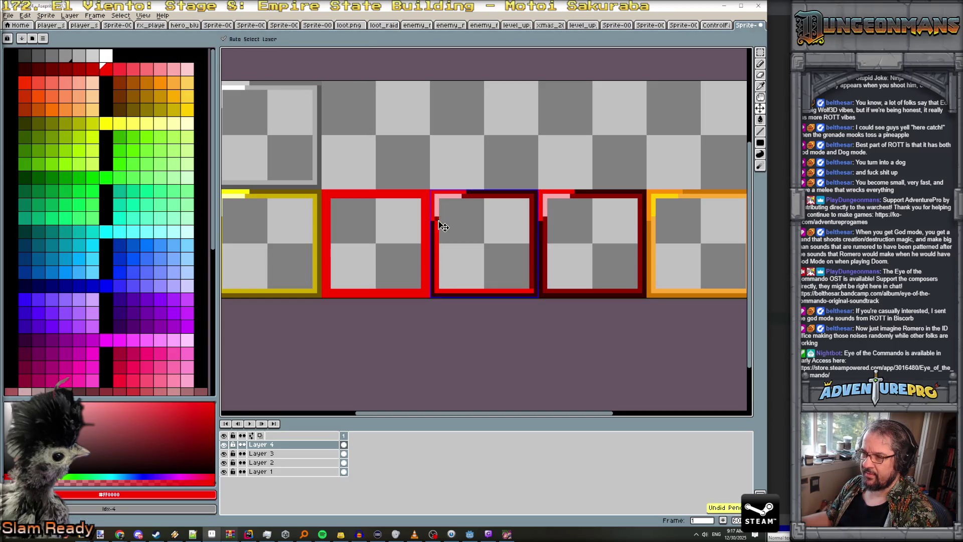
pyautogui.moveTo(436, 206)
pyautogui.mouseDown()
pyautogui.moveTo(440, 195)
pyautogui.moveTo(530, 197)
pyautogui.moveTo(530, 285)
pyautogui.mouseUp()
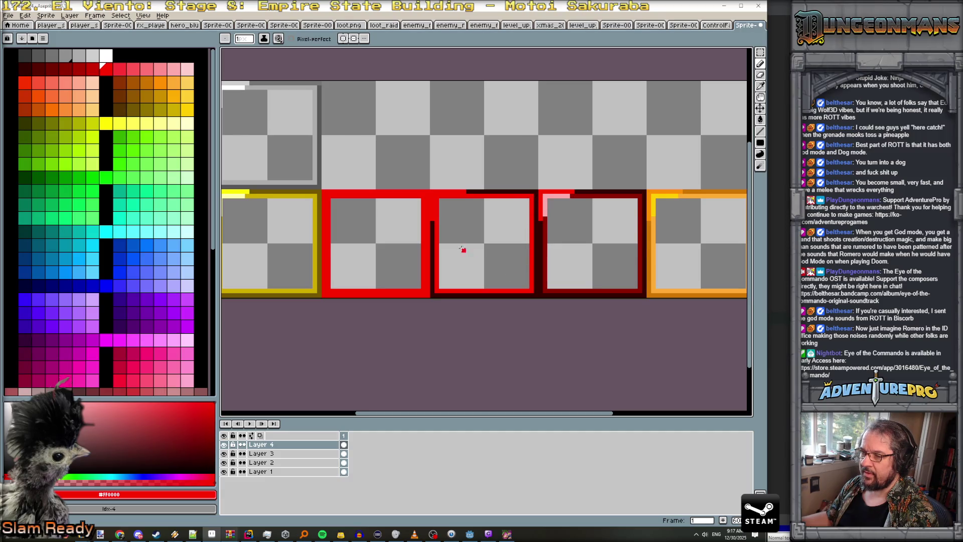
pyautogui.keyDown('alt'); pyautogui.click(431, 223); pyautogui.keyUp('alt')
pyautogui.moveTo(431, 209)
pyautogui.mouseDown()
pyautogui.moveTo(431, 194)
pyautogui.moveTo(460, 191)
pyautogui.mouseUp()
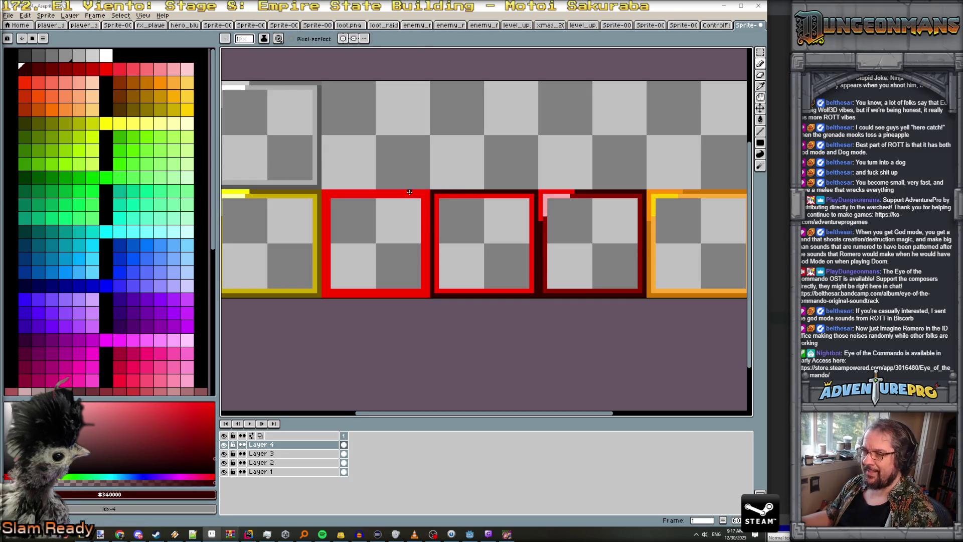
pyautogui.moveTo(595, 243)
pyautogui.mouseDown()
pyautogui.moveTo(526, 246)
pyautogui.moveTo(492, 236)
pyautogui.mouseUp()
pyautogui.scroll(-1, 518, 231)
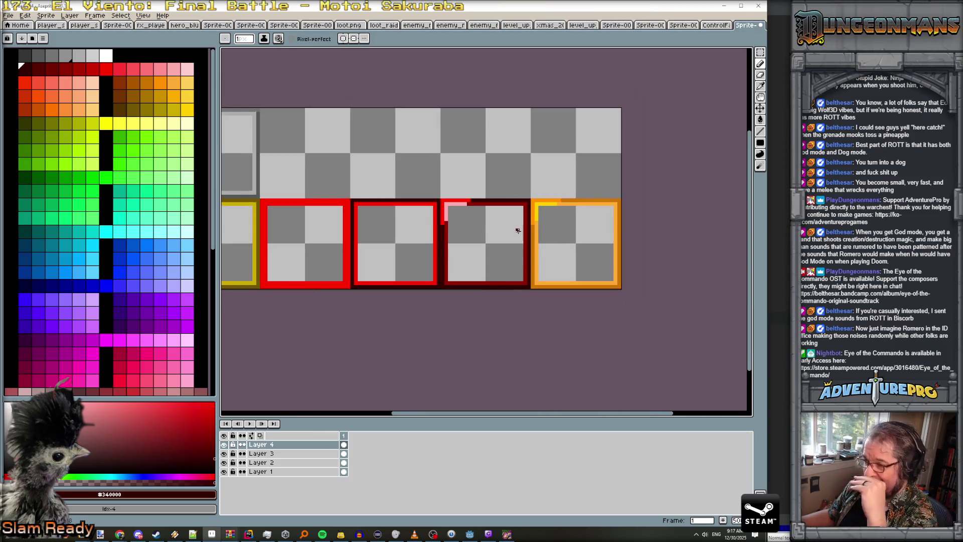
# - Darken the red strip and pink edge along the third frame's top with deep red
pyautogui.scroll(-1, 446, 241)
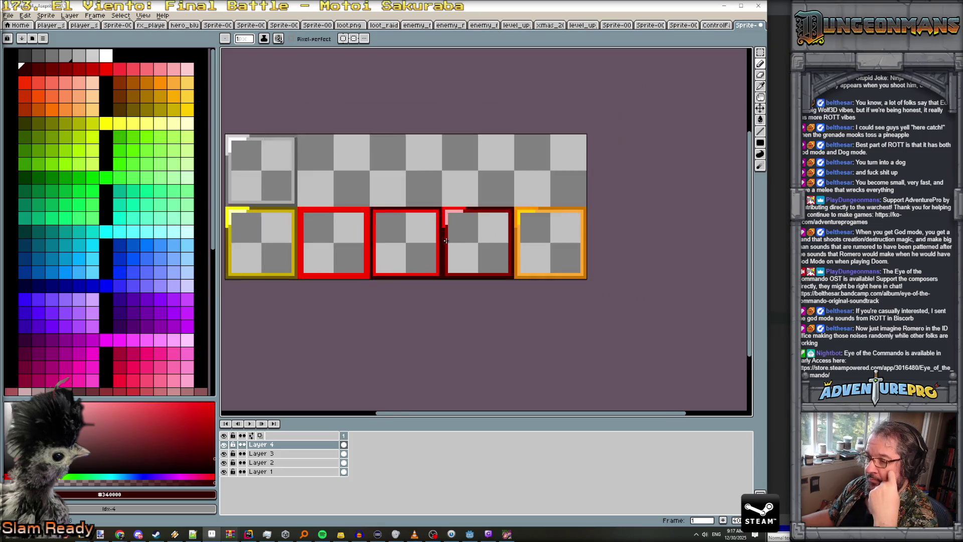
pyautogui.scroll(2, 290, 220)
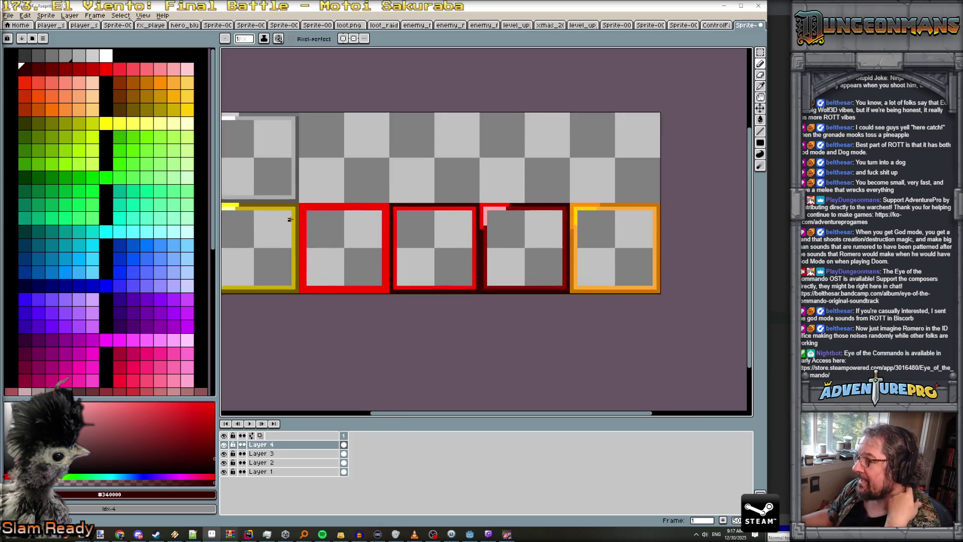
pyautogui.scroll(1, 529, 242)
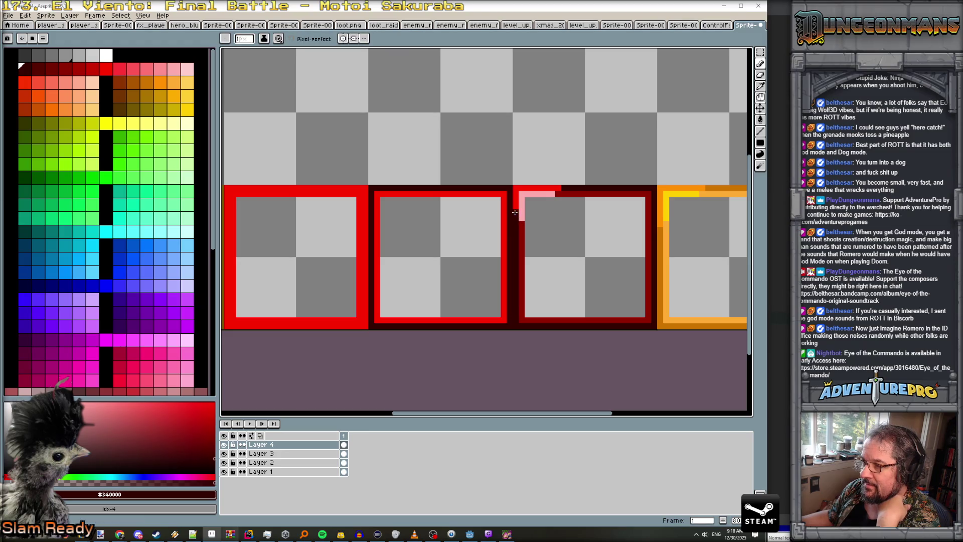
pyautogui.moveTo(514, 199)
pyautogui.mouseDown()
pyautogui.moveTo(516, 187)
pyautogui.moveTo(562, 187)
pyautogui.moveTo(521, 194)
pyautogui.moveTo(521, 222)
pyautogui.mouseUp()
pyautogui.keyDown('alt'); pyautogui.click(566, 193); pyautogui.keyUp('alt')
pyautogui.scroll(-2, 547, 237)
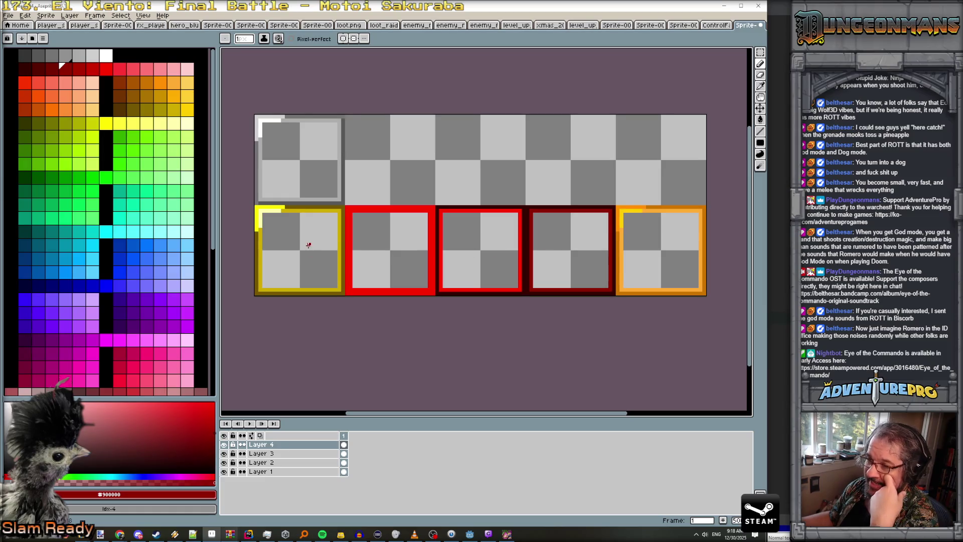
# - Outline the orange frame's left and bottom edges in dark red
pyautogui.keyDown('alt'); pyautogui.click(340, 236); pyautogui.keyUp('alt')
pyautogui.scroll(2, 572, 241)
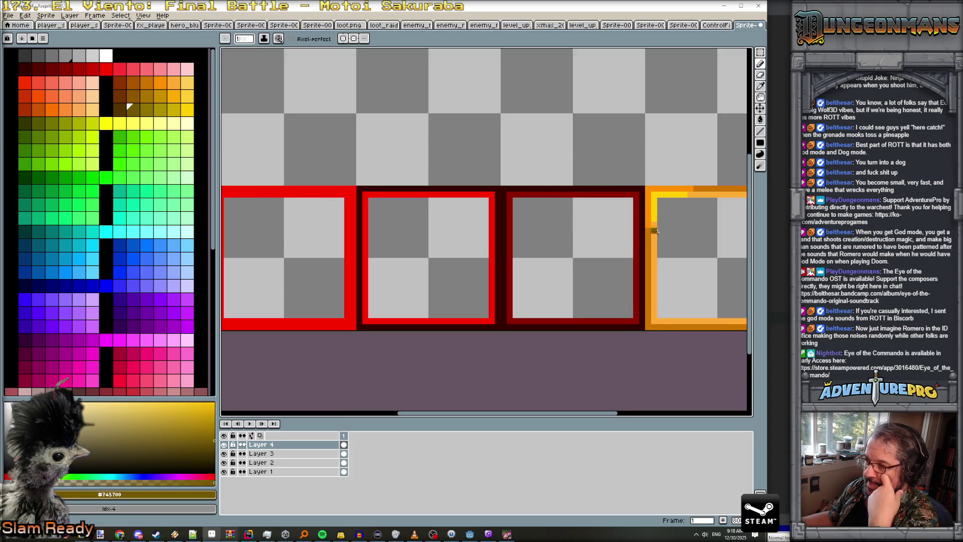
pyautogui.scroll(-1, 654, 230)
pyautogui.scroll(-1, 654, 230)
pyautogui.scroll(1, 655, 230)
pyautogui.scroll(-1, 654, 231)
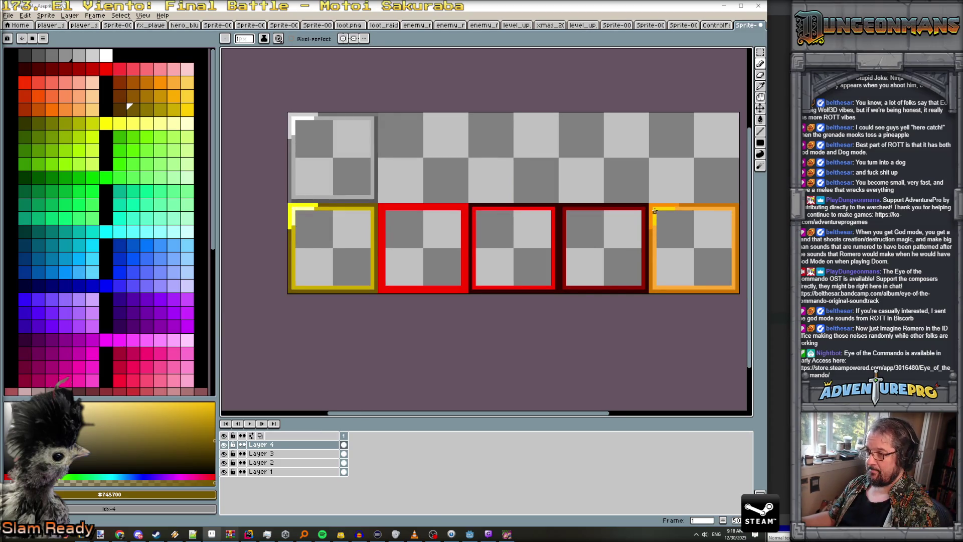
pyautogui.moveTo(654, 208)
pyautogui.mouseDown()
pyautogui.moveTo(655, 291)
pyautogui.moveTo(734, 288)
pyautogui.moveTo(733, 206)
pyautogui.moveTo(655, 207)
pyautogui.mouseUp()
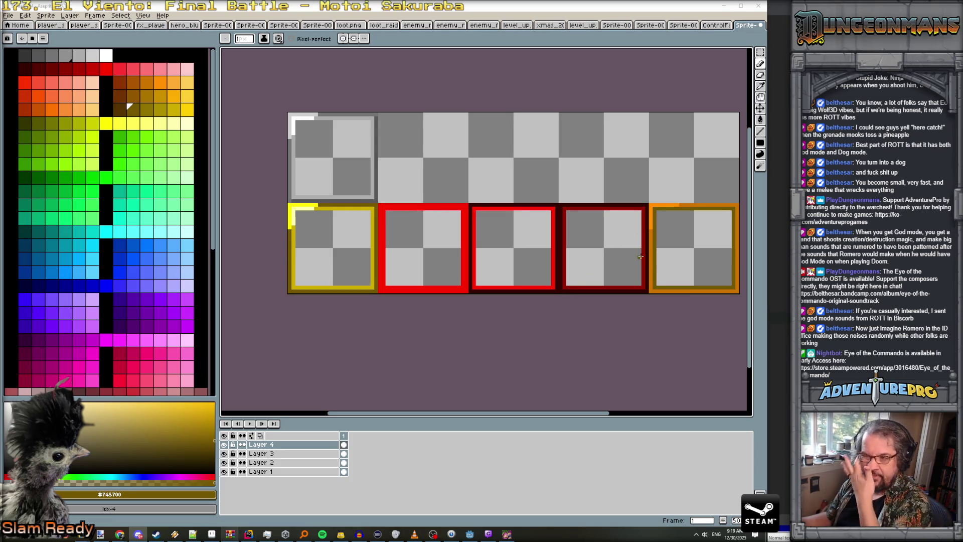
pyautogui.scroll(1, 571, 224)
pyautogui.scroll(-1, 571, 223)
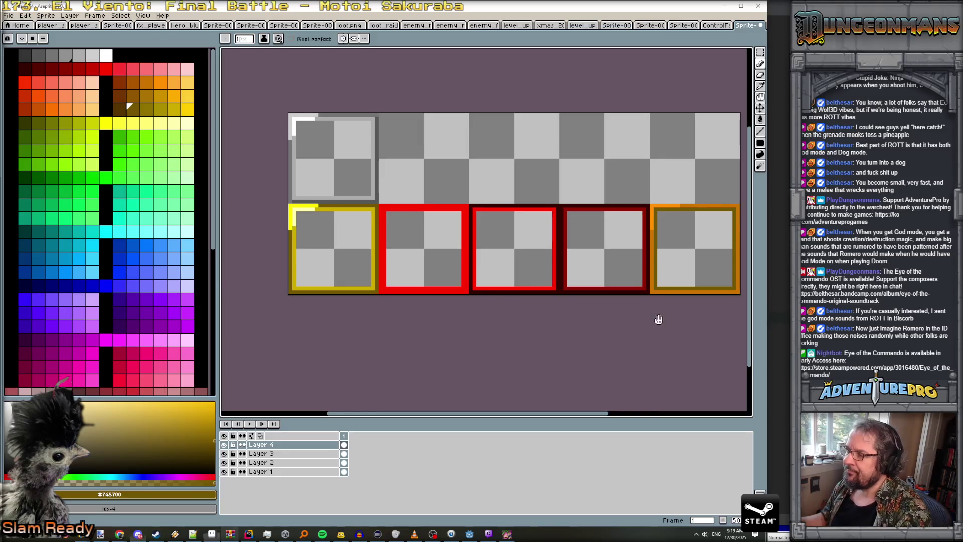
pyautogui.hscroll(2, 653, 316)
pyautogui.scroll(1, 570, 295)
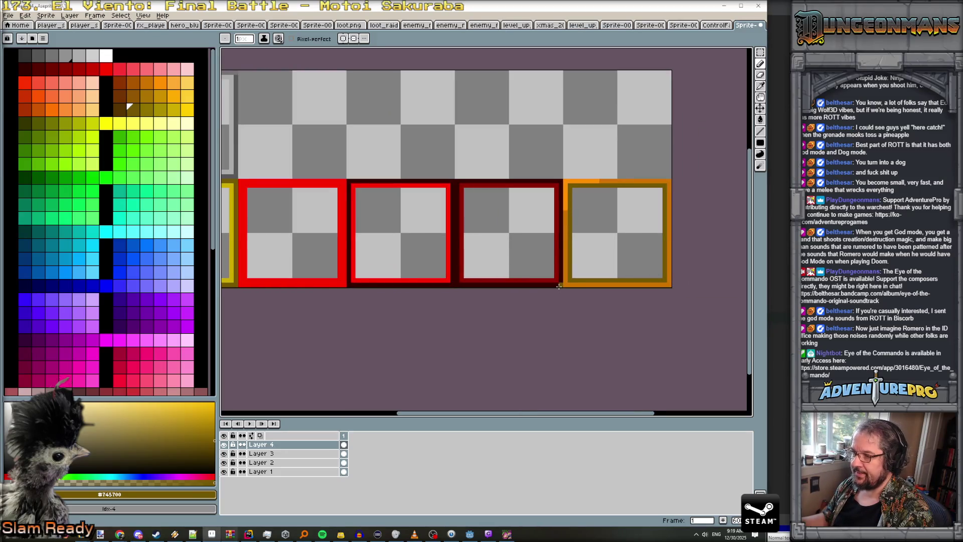
pyautogui.keyDown('alt'); pyautogui.click(560, 286); pyautogui.keyUp('alt')
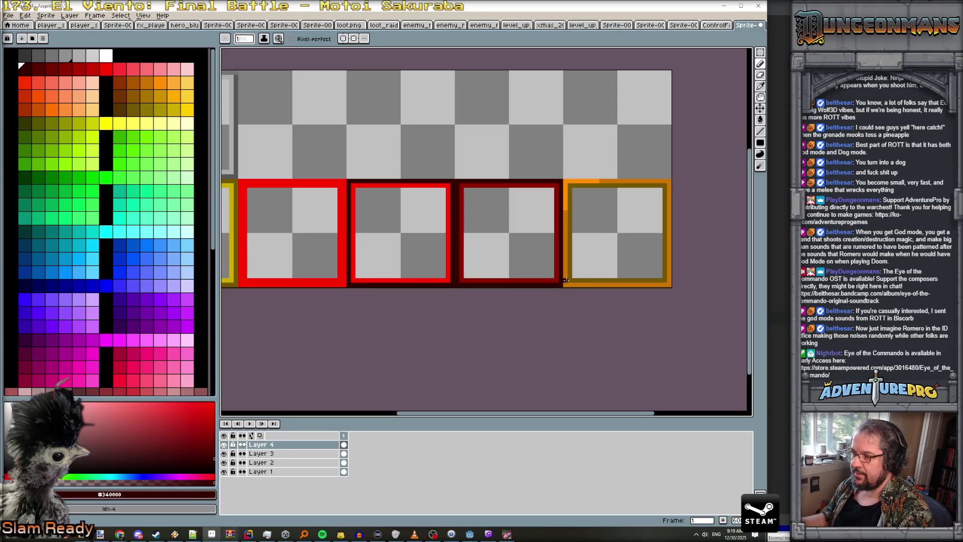
pyautogui.scroll(-1, 566, 290)
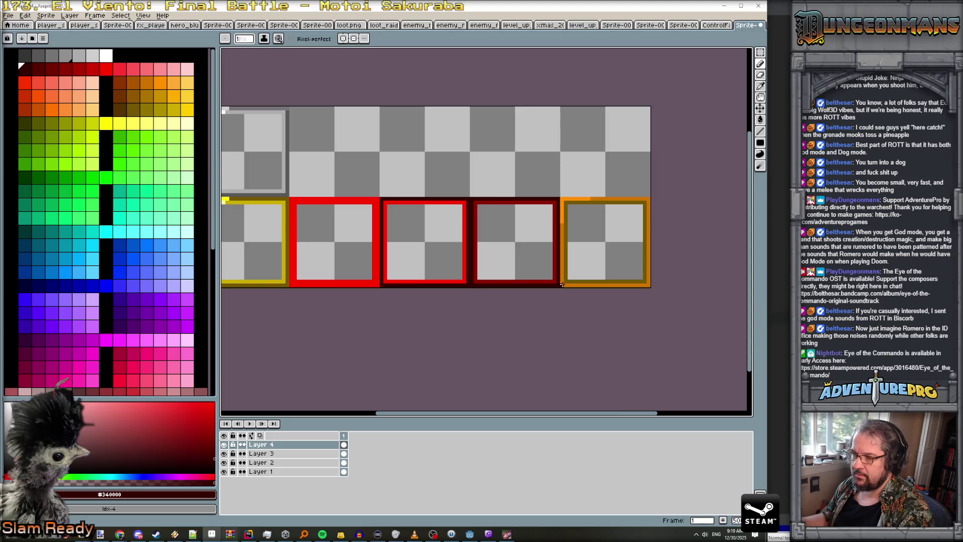
pyautogui.moveTo(562, 285)
pyautogui.mouseDown()
pyautogui.moveTo(648, 286)
pyautogui.moveTo(648, 203)
pyautogui.moveTo(566, 198)
pyautogui.moveTo(563, 285)
pyautogui.mouseUp()
# - Repaint the yellow frame's pale top row gold, with a darker gold corner pixel
pyautogui.scroll(-1, 561, 286)
pyautogui.scroll(-1, 561, 290)
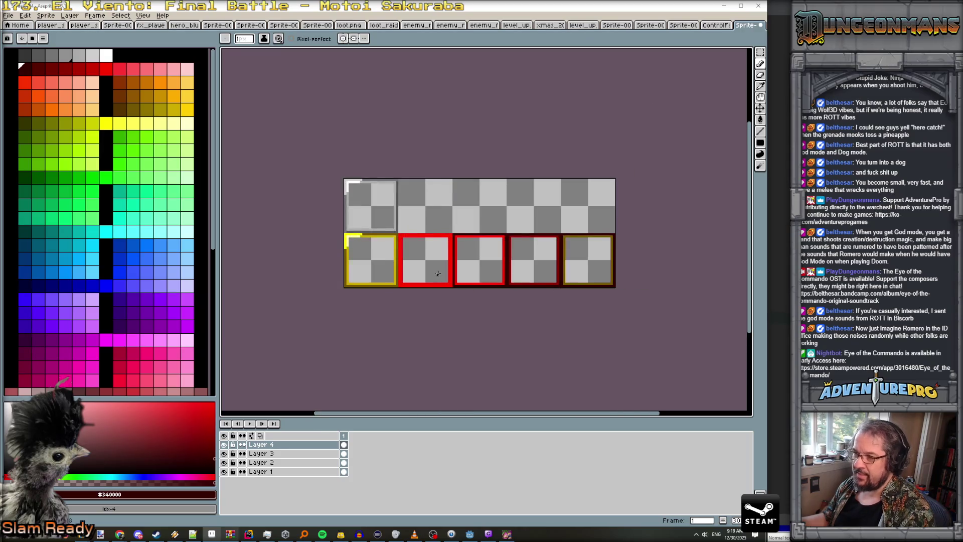
pyautogui.scroll(2, 387, 251)
pyautogui.moveTo(337, 260)
pyautogui.mouseDown()
pyautogui.moveTo(352, 262)
pyautogui.moveTo(327, 259)
pyautogui.mouseUp()
pyautogui.scroll(2, 315, 249)
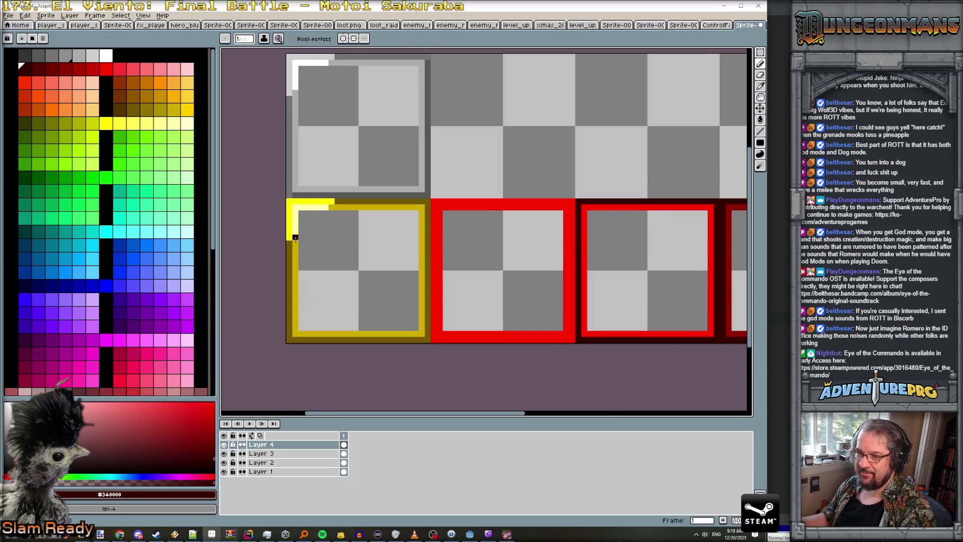
pyautogui.keyDown('alt'); pyautogui.click(295, 238); pyautogui.keyUp('alt')
pyautogui.moveTo(294, 210)
pyautogui.mouseDown()
pyautogui.moveTo(326, 207)
pyautogui.moveTo(290, 203)
pyautogui.moveTo(289, 237)
pyautogui.mouseUp()
pyautogui.keyDown('alt'); pyautogui.click(342, 201); pyautogui.keyUp('alt')
pyautogui.click(332, 201)
pyautogui.scroll(-3, 290, 238)
pyautogui.scroll(-1, 360, 265)
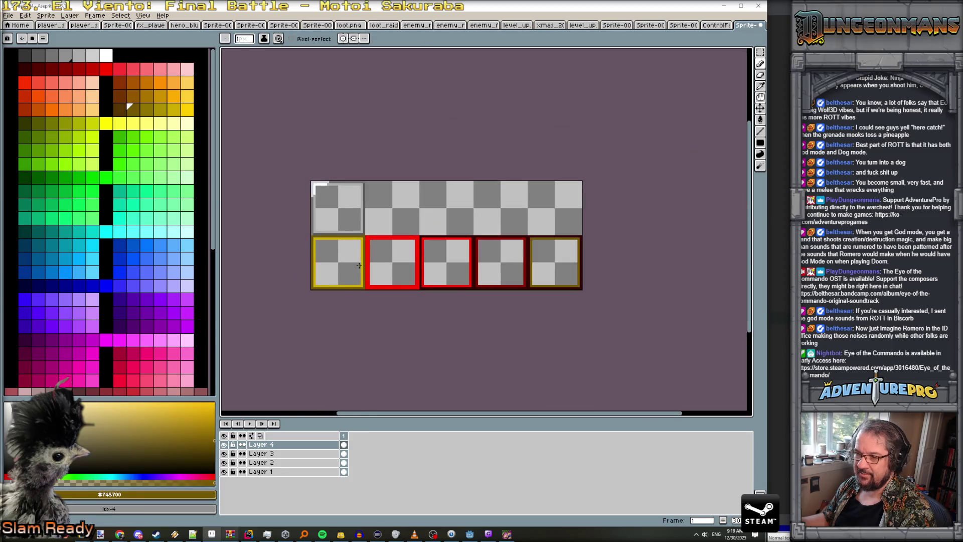
pyautogui.scroll(1, 361, 274)
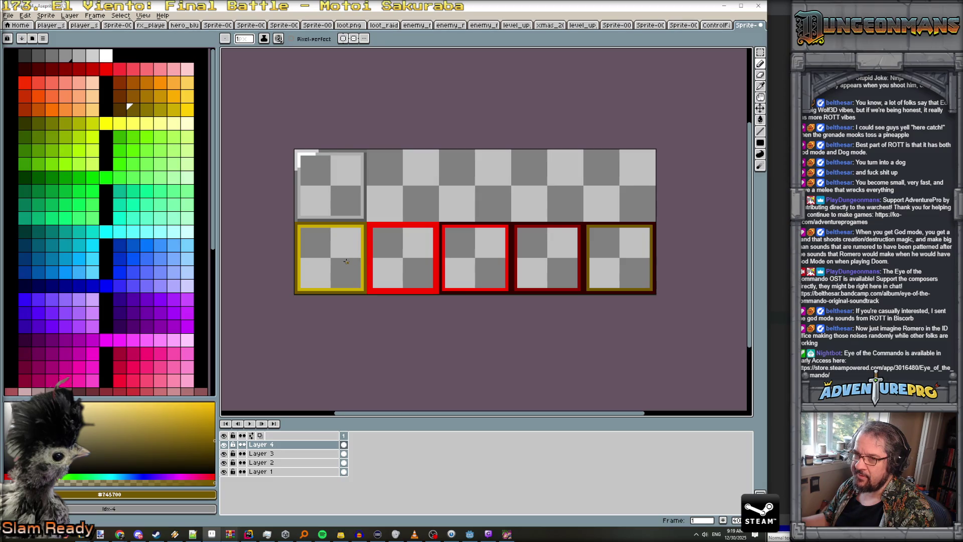
pyautogui.scroll(-1, 346, 261)
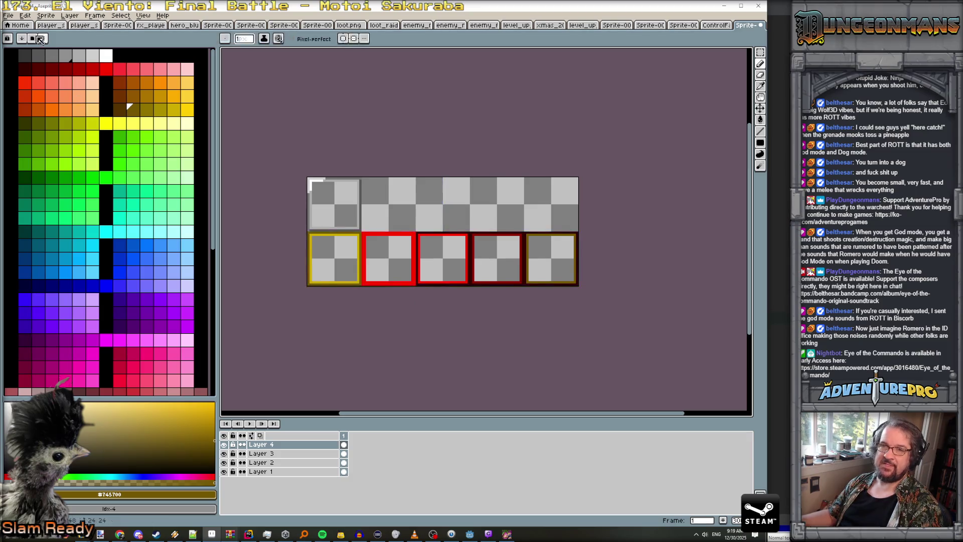
# - Save the border strip as enemy_status_frame PNG in the ui textures folder
pyautogui.click(8, 17)
pyautogui.click(22, 61)
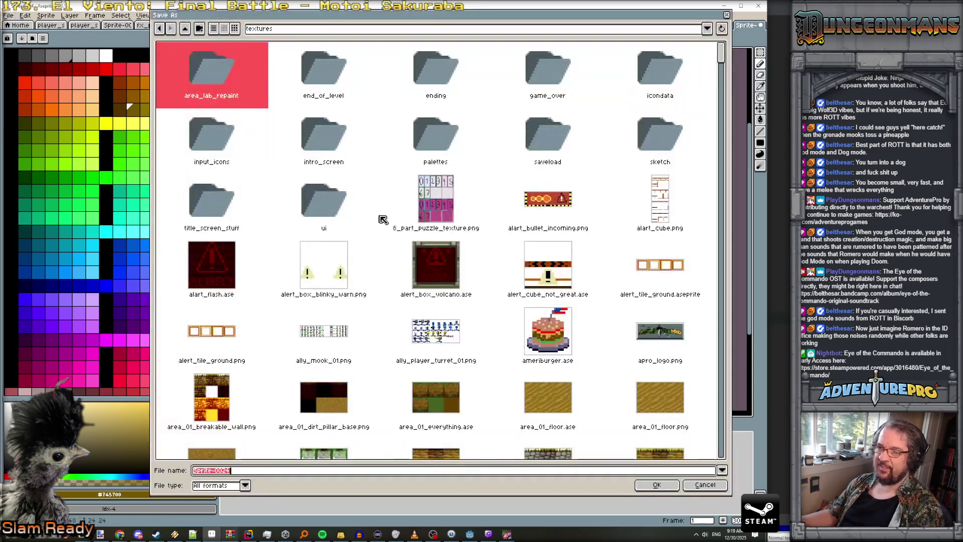
pyautogui.doubleClick(364, 186)
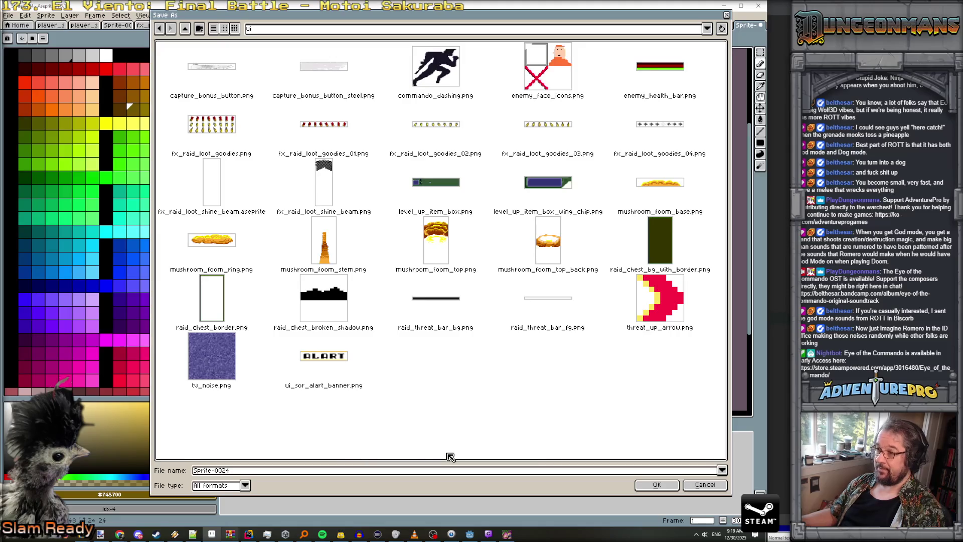
pyautogui.click(267, 474)
pyautogui.hotkey('ctrl', 'a')
pyautogui.write('s')
pyautogui.press('BackSpace')
pyautogui.press('BackSpace')
pyautogui.press('BackSpace')
pyautogui.write('enemy')
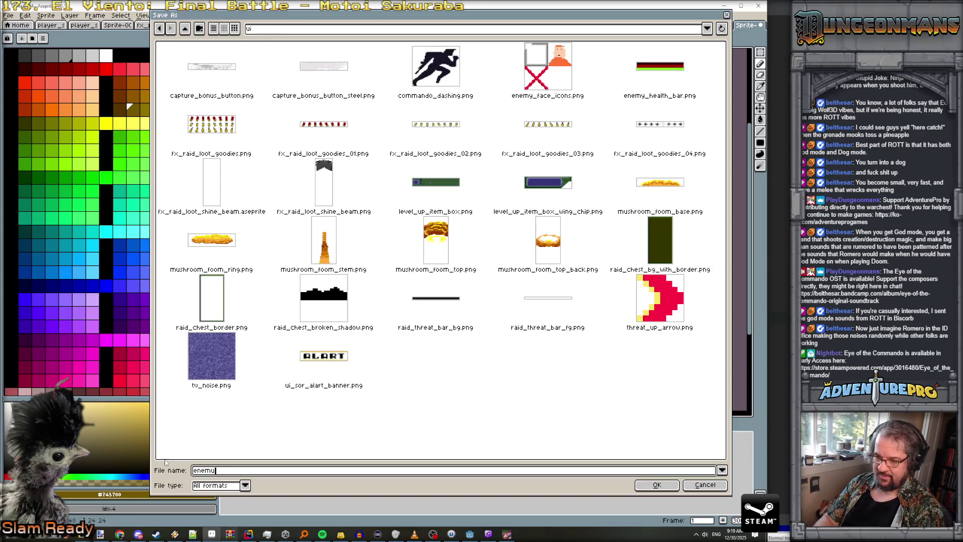
pyautogui.write('_stame')
pyautogui.write('ng')
pyautogui.press('Return')
pyautogui.press('Return')
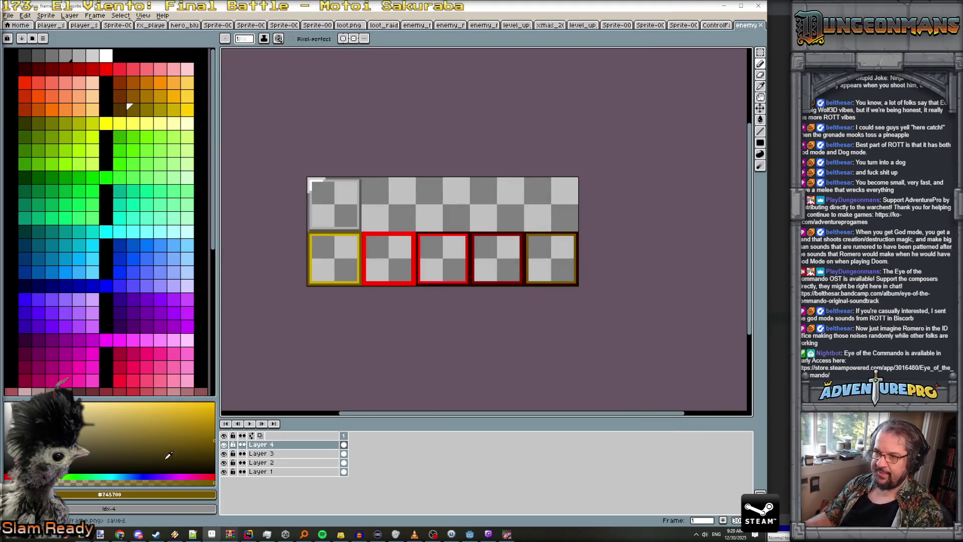
# - Copy the top-left grey tile and paste a copy into the second slot
pyautogui.scroll(1, 429, 138)
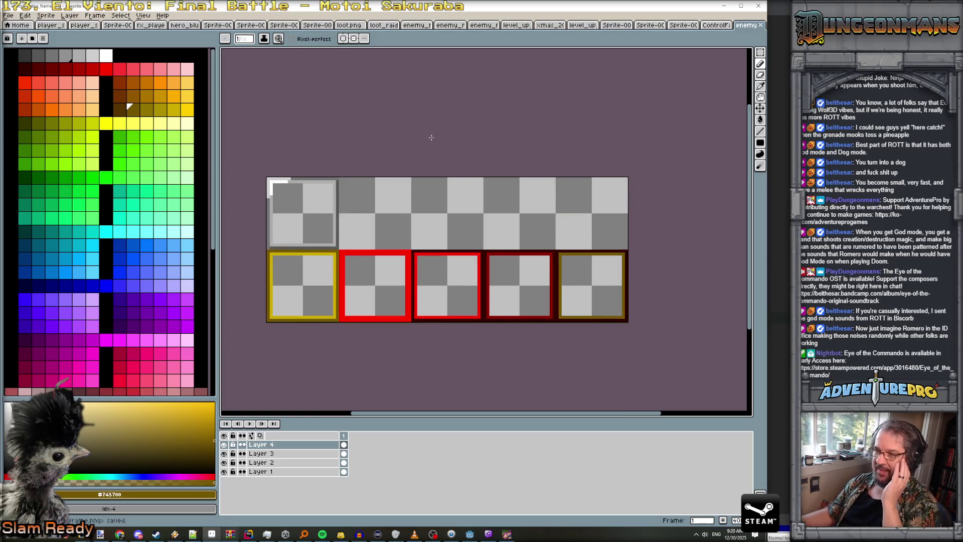
pyautogui.click(760, 52)
pyautogui.moveTo(266, 177); pyautogui.dragTo(337, 246)
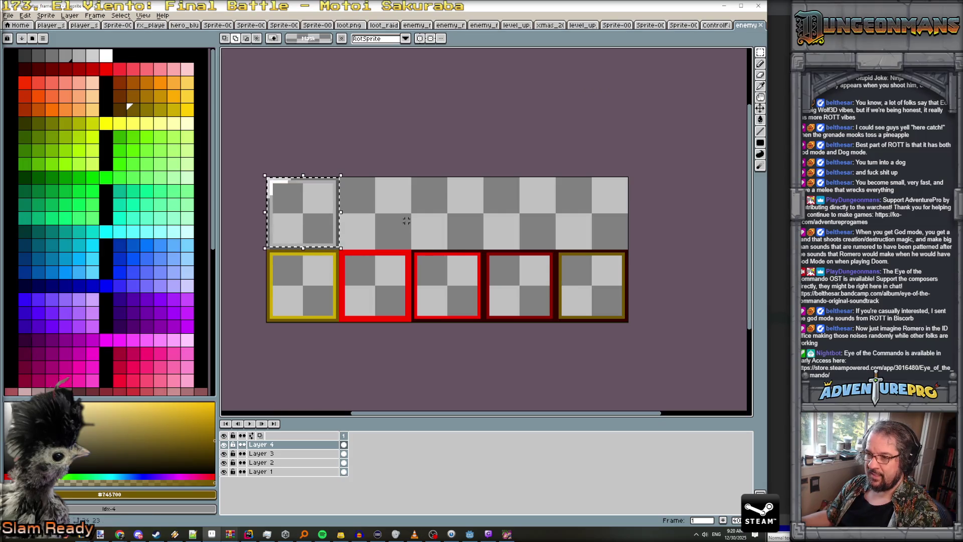
pyautogui.scroll(1, 312, 228)
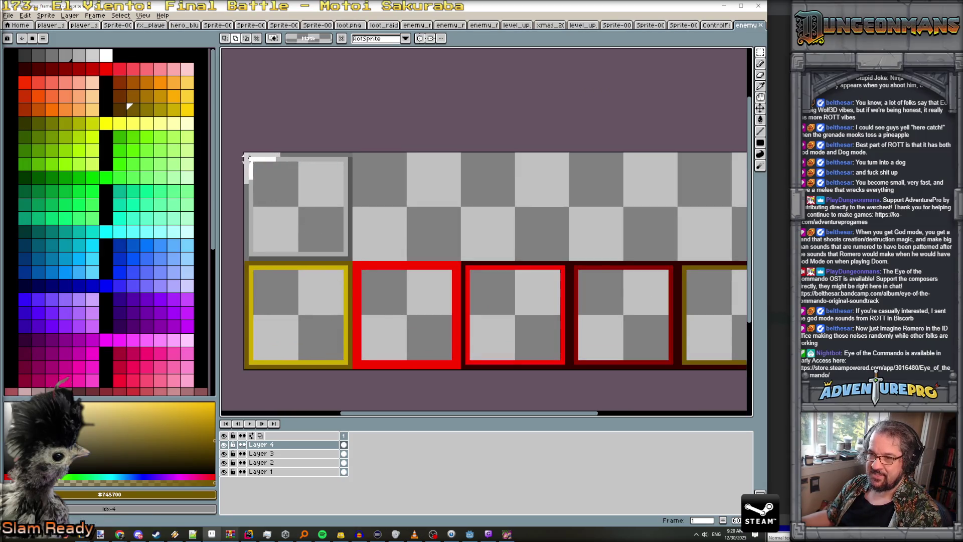
pyautogui.moveTo(244, 152); pyautogui.dragTo(350, 258)
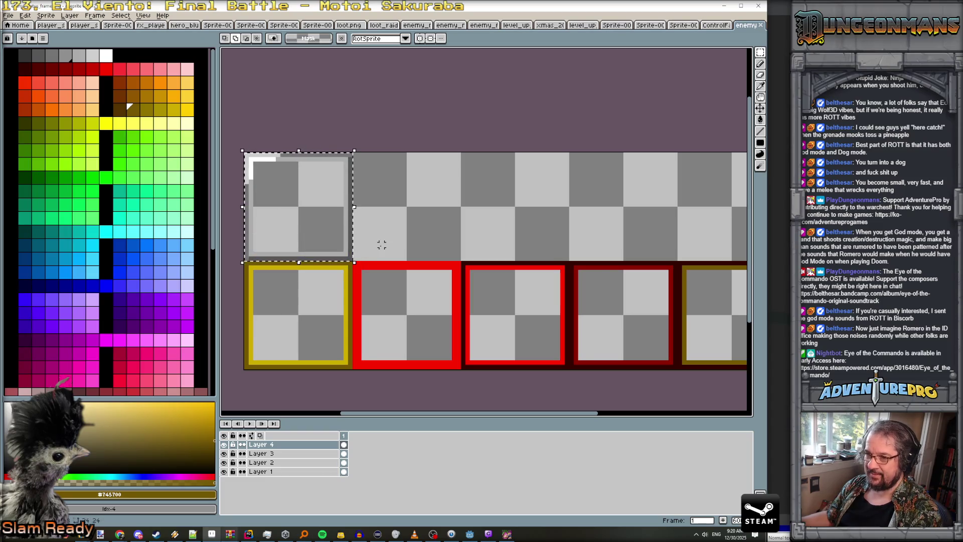
pyautogui.click(332, 236)
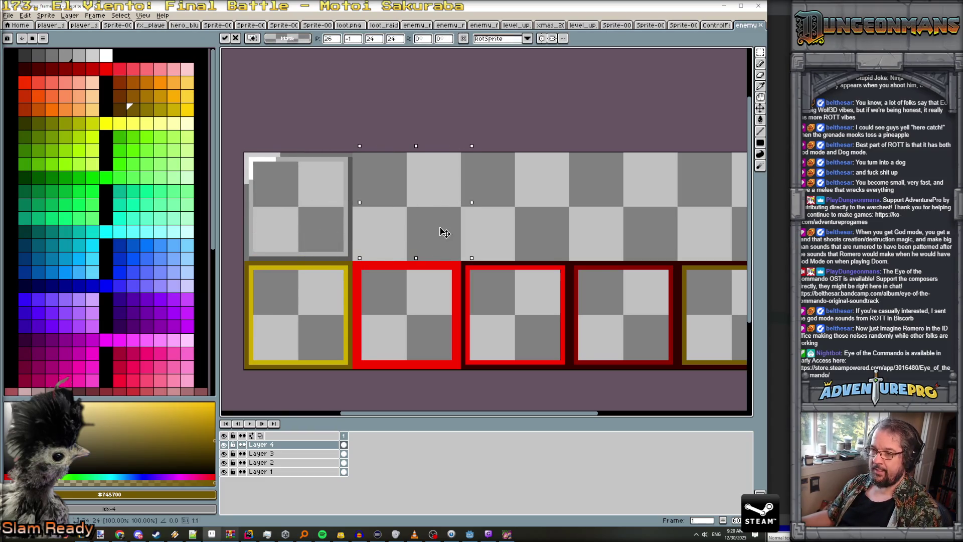
pyautogui.click(293, 472)
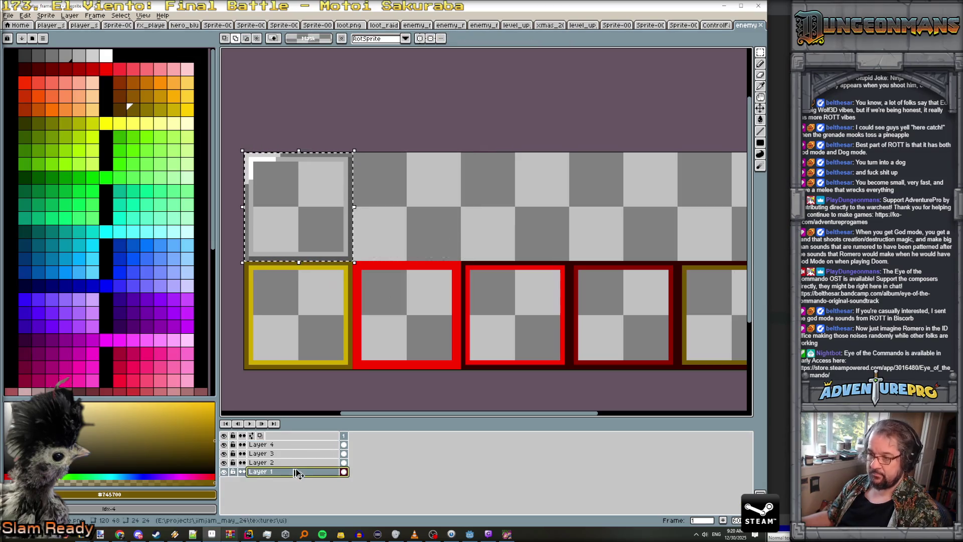
pyautogui.hotkey('ctrl', 'z')
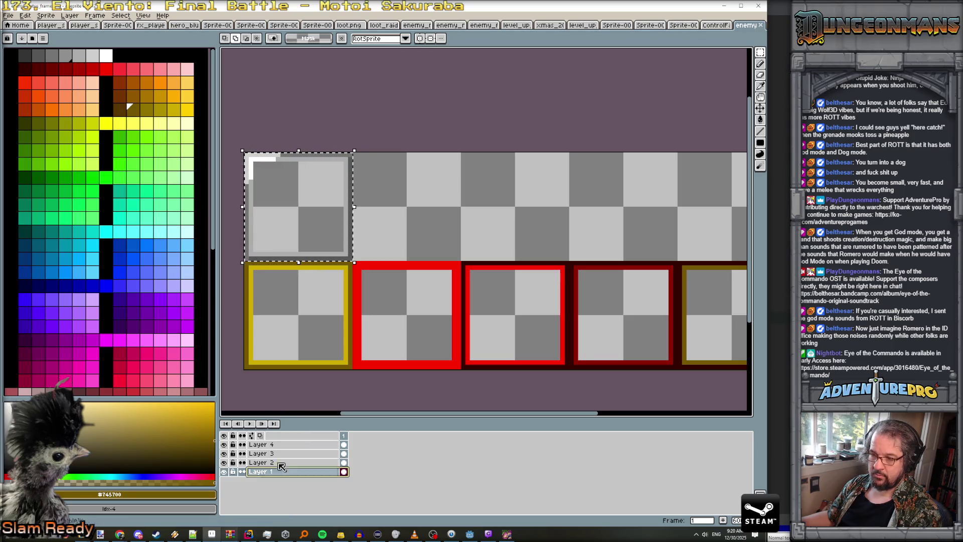
pyautogui.click(278, 208)
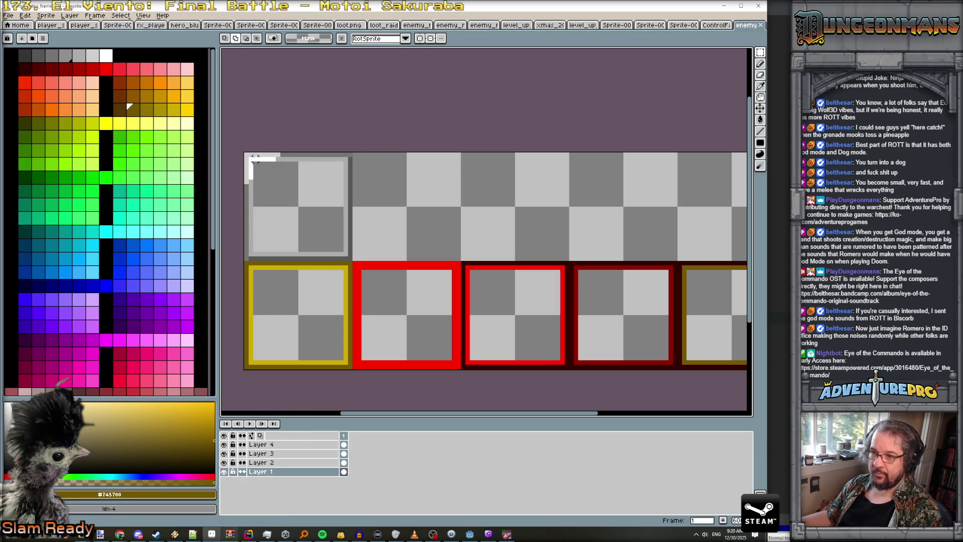
pyautogui.moveTo(246, 155)
pyautogui.mouseDown()
pyautogui.moveTo(351, 263)
pyautogui.moveTo(420, 253)
pyautogui.mouseUp()
pyautogui.hotkey('ctrl', 'c')
pyautogui.hotkey('ctrl', 'v')
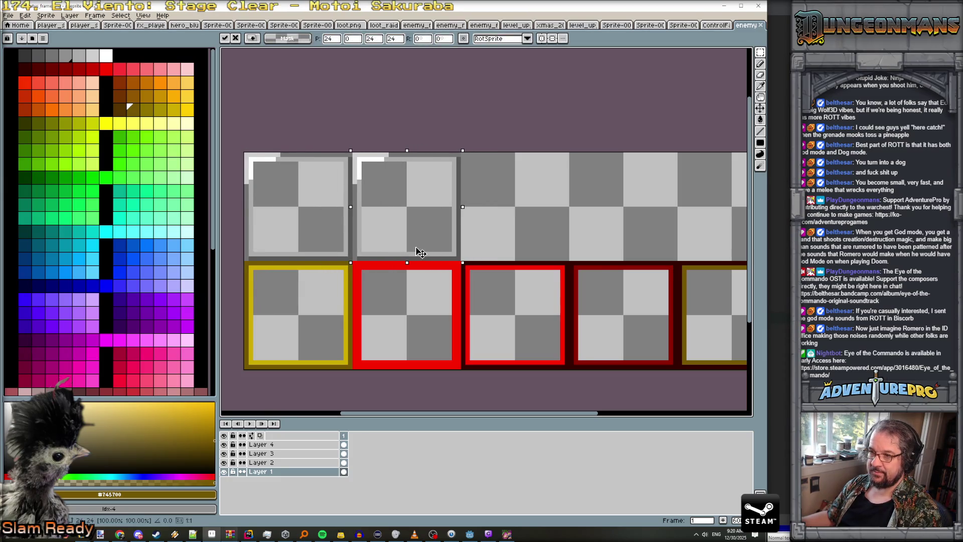
pyautogui.press('Return')
# - Fill the copied tile's white corner with light grey
pyautogui.scroll(1, 409, 193)
pyautogui.scroll(1, 415, 204)
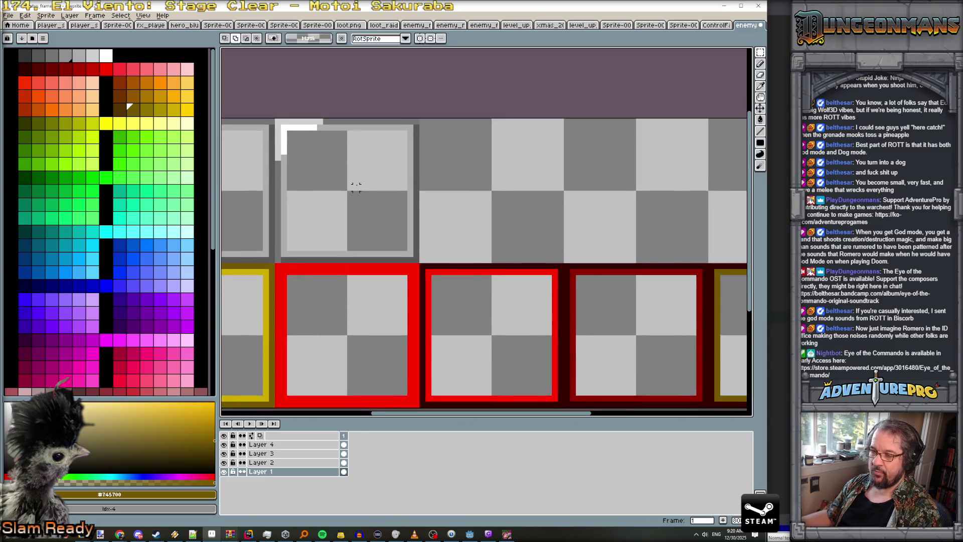
pyautogui.scroll(-2, 356, 185)
pyautogui.scroll(1, 356, 186)
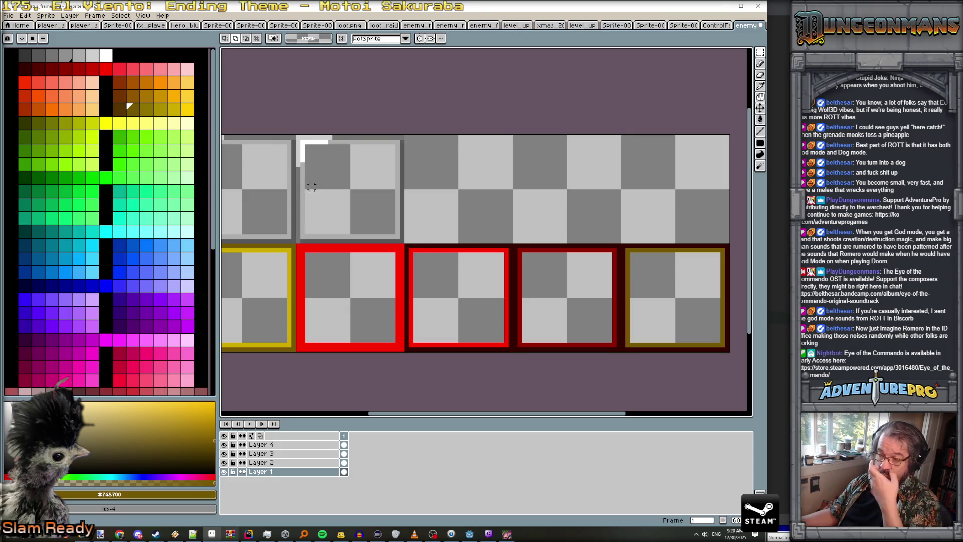
pyautogui.scroll(1, 302, 173)
pyautogui.scroll(-2, 303, 173)
pyautogui.scroll(1, 303, 172)
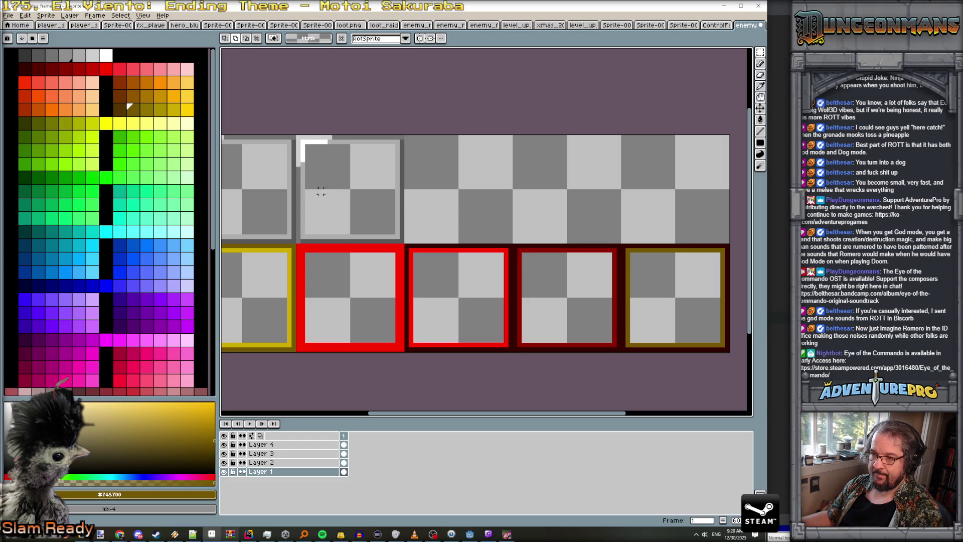
pyautogui.moveTo(320, 192); pyautogui.dragTo(409, 229)
pyautogui.scroll(1, 414, 235)
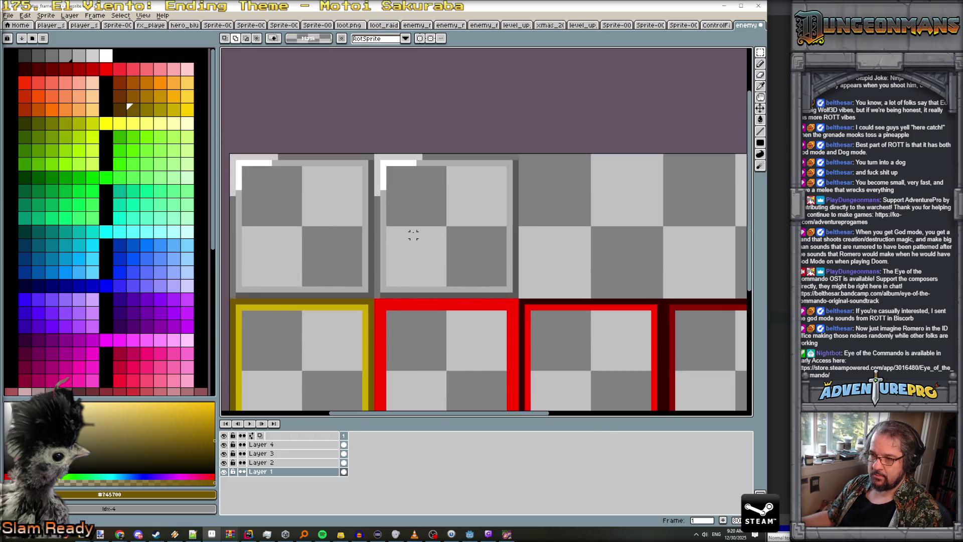
pyautogui.keyDown('alt'); pyautogui.click(383, 220); pyautogui.keyUp('alt')
pyautogui.press('g')
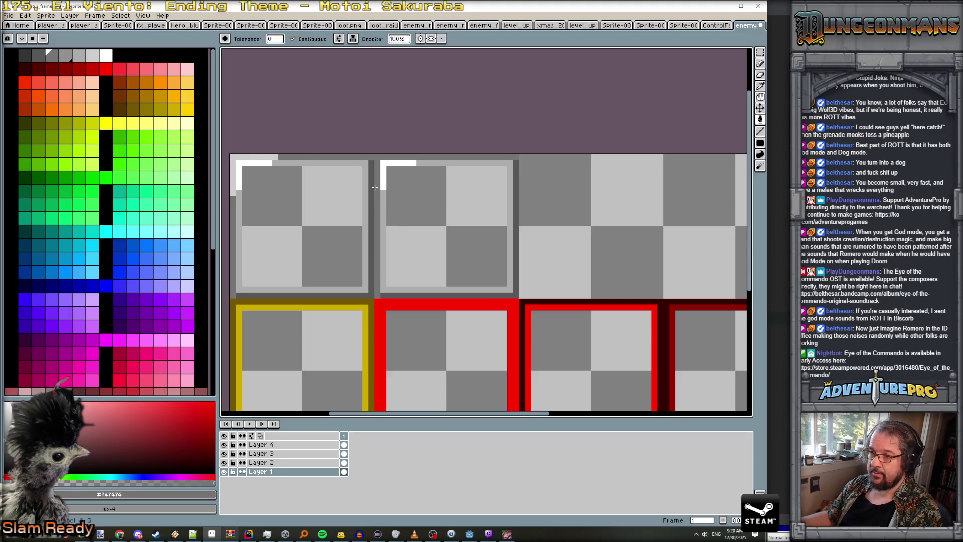
pyautogui.keyDown('alt'); pyautogui.click(384, 199); pyautogui.keyUp('alt')
pyautogui.click(383, 179)
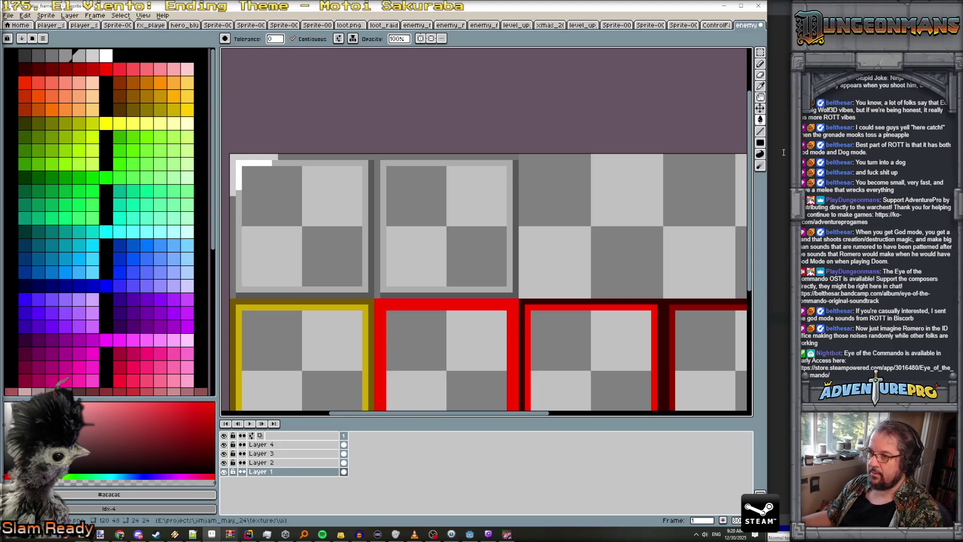
# - Select the second tile and shift it to the right
pyautogui.press('w')
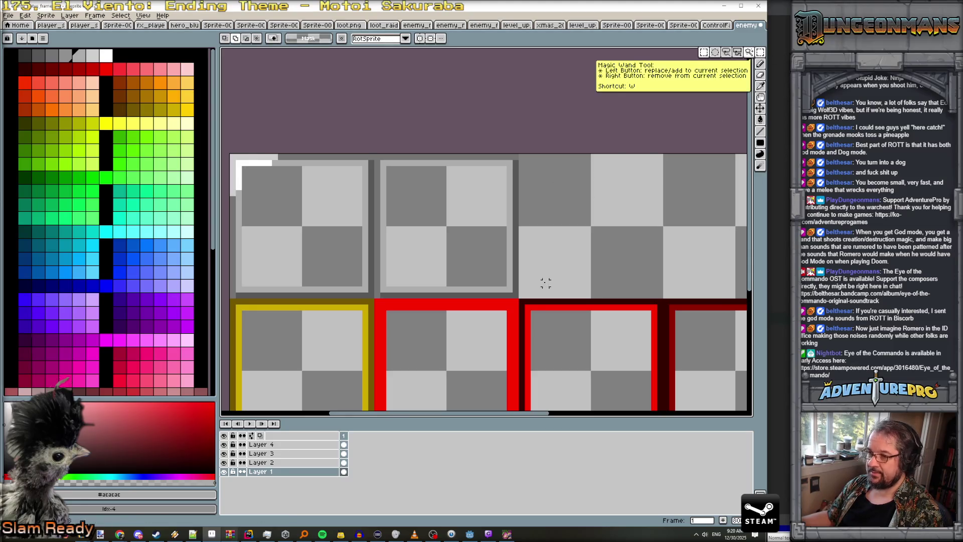
pyautogui.press('m')
pyautogui.moveTo(519, 299)
pyautogui.mouseDown()
pyautogui.moveTo(476, 241)
pyautogui.moveTo(374, 153)
pyautogui.mouseUp()
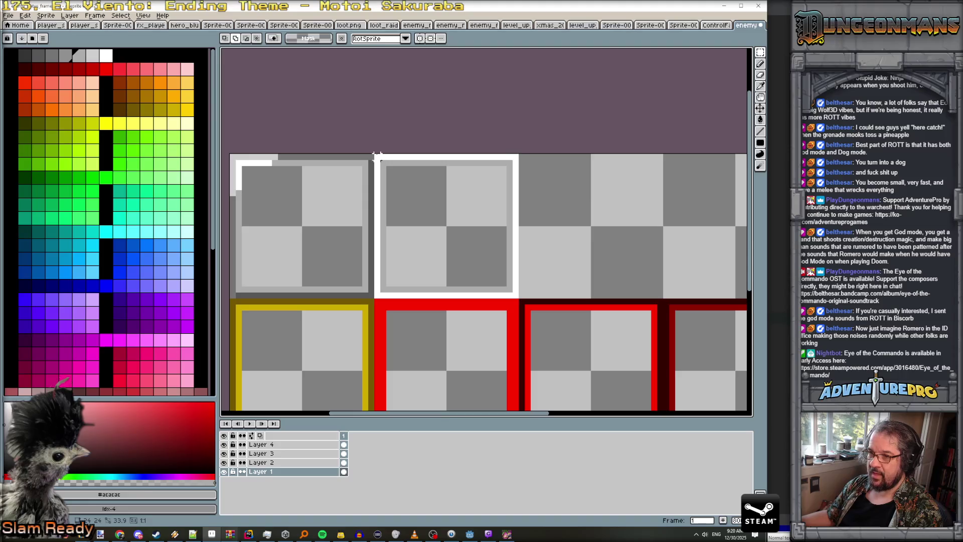
pyautogui.scroll(-3, 540, 210)
pyautogui.moveTo(539, 249)
pyautogui.mouseDown()
pyautogui.moveTo(620, 251)
pyautogui.moveTo(609, 255)
pyautogui.mouseUp()
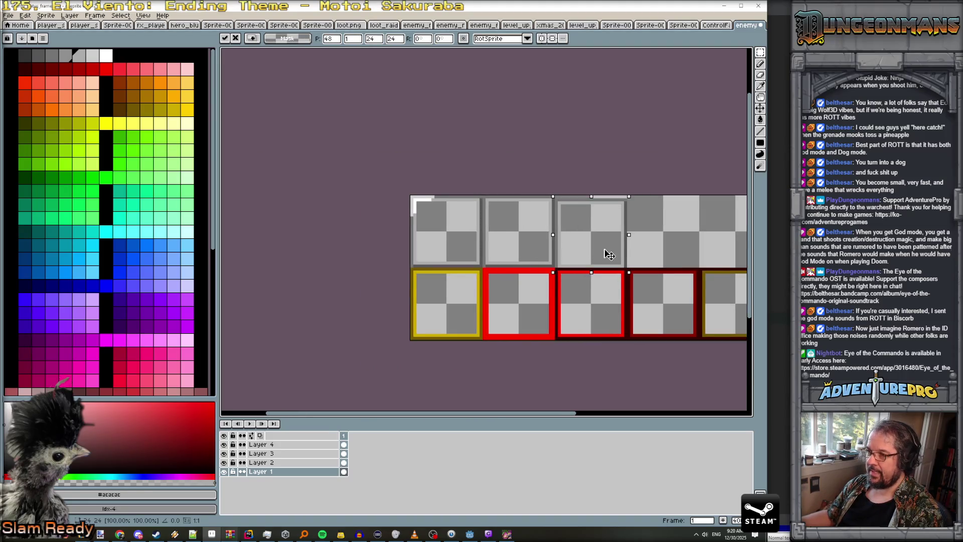
pyautogui.hscroll(3, 557, 252)
pyautogui.press('Escape')
# - Copy the grey frame onto the fourth and fifth top-row tiles
pyautogui.moveTo(436, 256); pyautogui.dragTo(581, 253)
pyautogui.press('Return')
pyautogui.moveTo(438, 252); pyautogui.dragTo(650, 251)
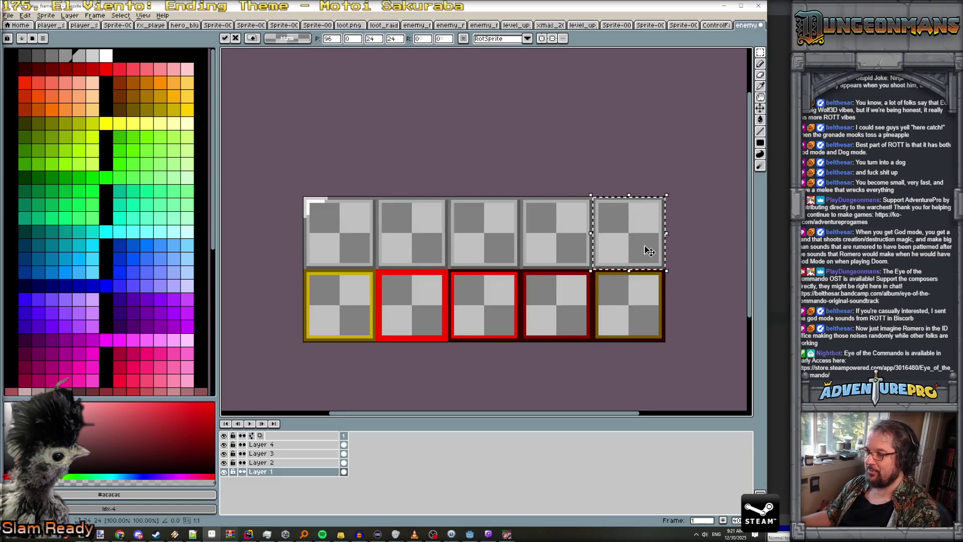
pyautogui.press('Return')
pyautogui.scroll(1, 402, 196)
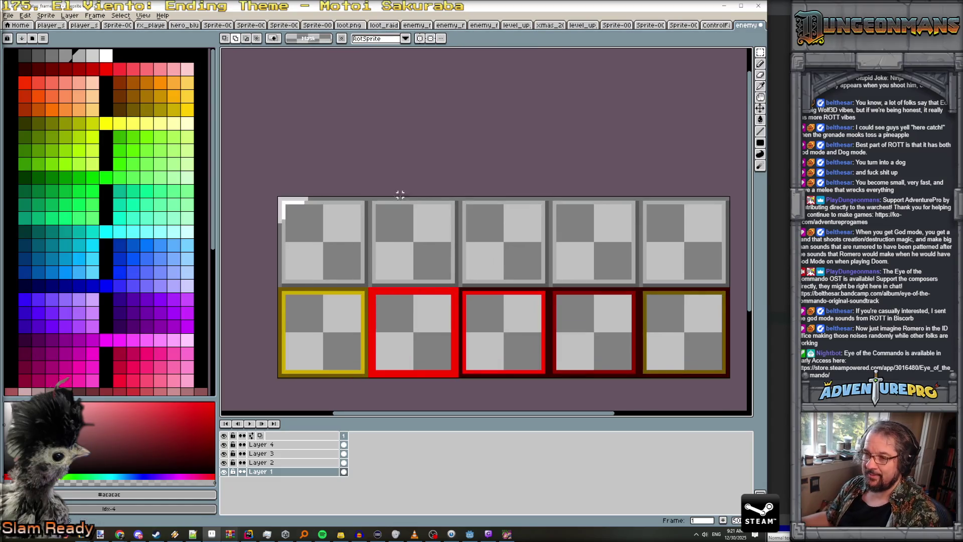
pyautogui.press('b')
pyautogui.keyDown('alt'); pyautogui.click(299, 202); pyautogui.keyUp('alt')
# - Draw white highlights on the second tile's top and left edges and light-grey touch-ups between tiles
pyautogui.moveTo(404, 201); pyautogui.dragTo(416, 203)
pyautogui.moveTo(374, 232); pyautogui.dragTo(374, 243)
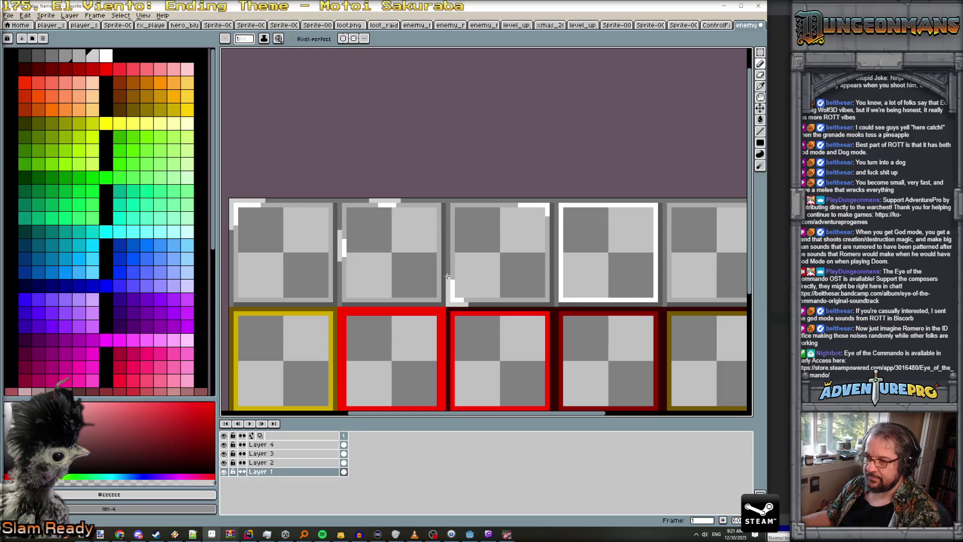
pyautogui.moveTo(552, 222)
pyautogui.mouseDown()
pyautogui.moveTo(552, 199)
pyautogui.moveTo(518, 201)
pyautogui.mouseUp()
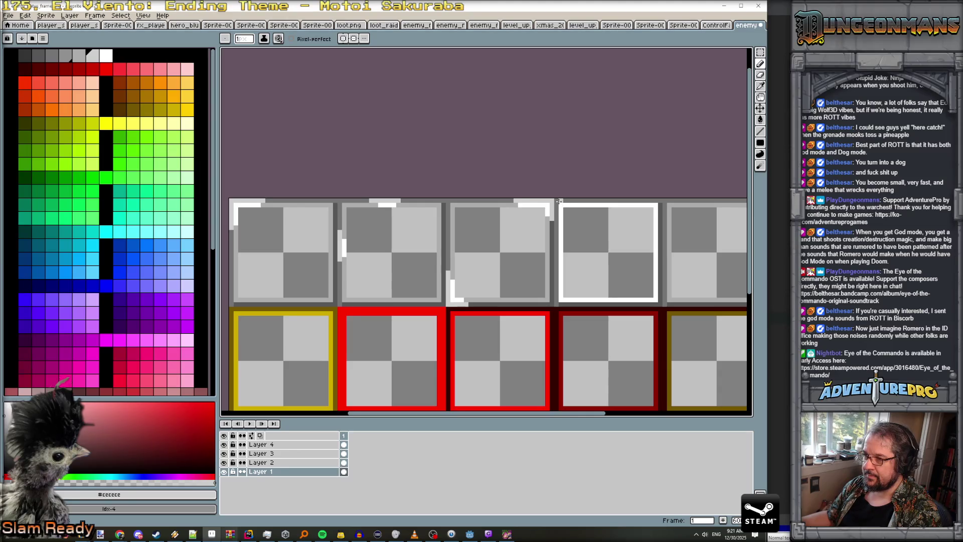
pyautogui.moveTo(659, 201)
pyautogui.mouseDown()
pyautogui.moveTo(657, 303)
pyautogui.moveTo(556, 304)
pyautogui.moveTo(560, 201)
pyautogui.moveTo(657, 200)
pyautogui.mouseUp()
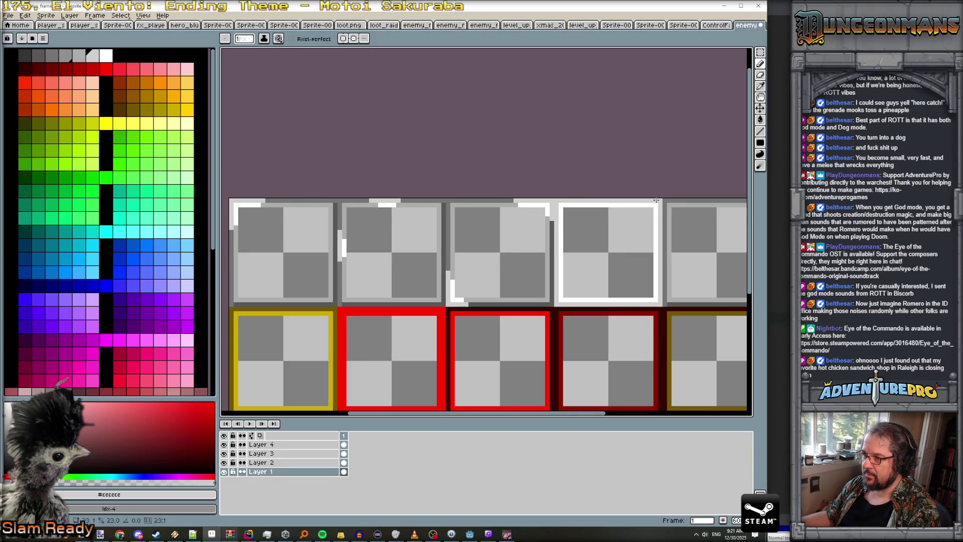
pyautogui.scroll(-2, 656, 200)
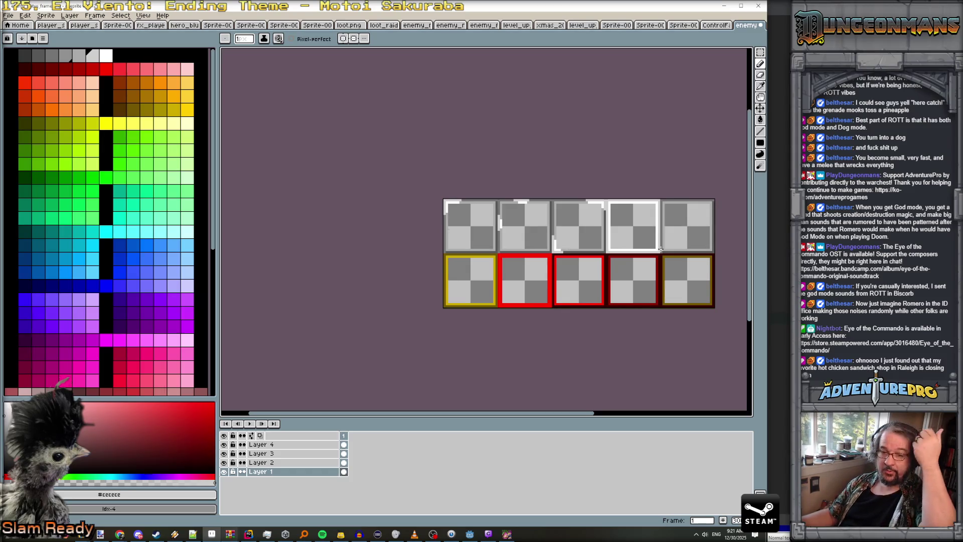
pyautogui.scroll(-1, 660, 248)
pyautogui.scroll(2, 602, 266)
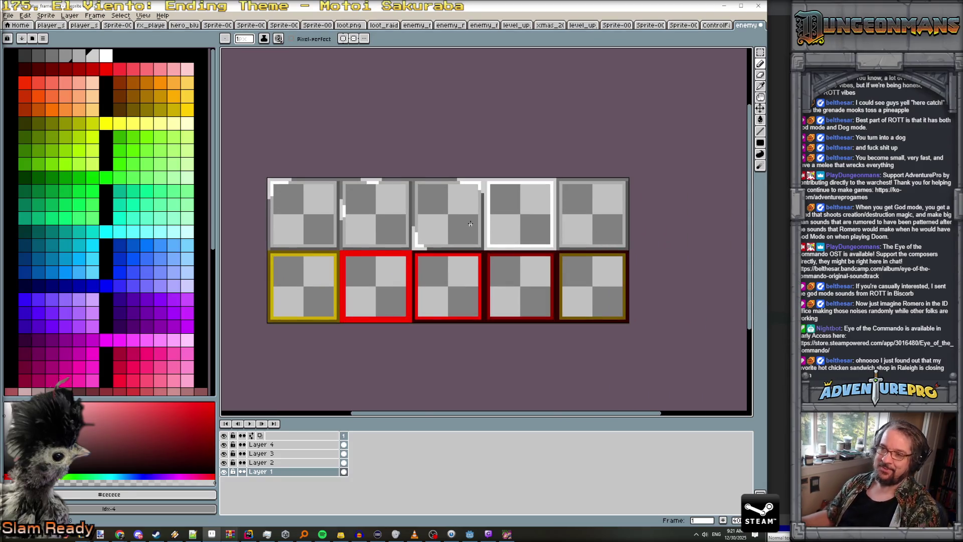
# - Re-save the border sheet as a flattened PNG and return to the running game
pyautogui.hotkey('ctrl', 's')
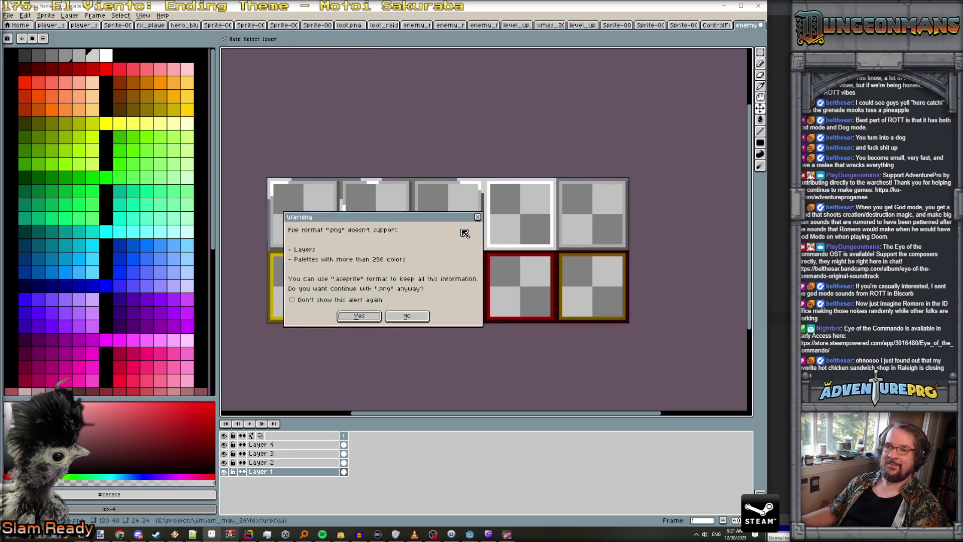
pyautogui.click(371, 320)
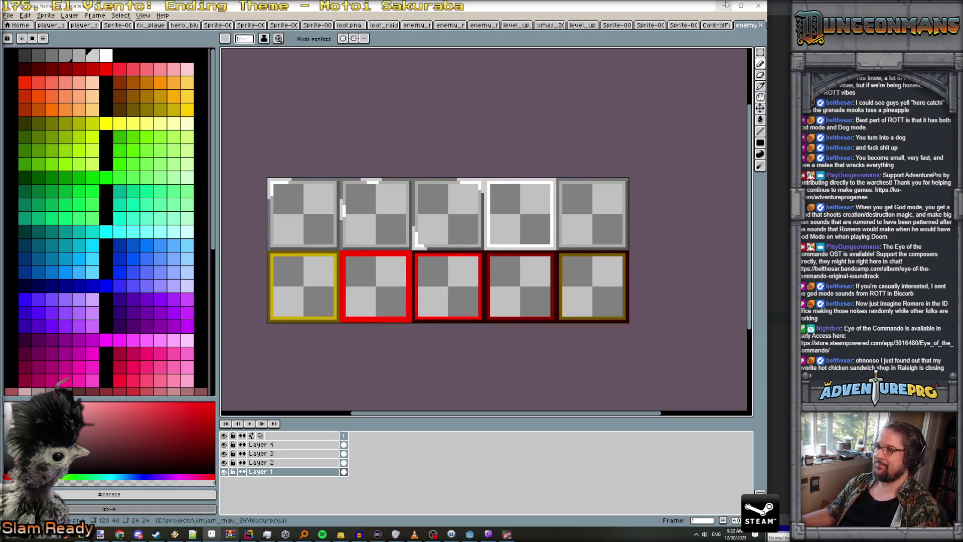
pyautogui.click(724, 5)
pyautogui.click(507, 534)
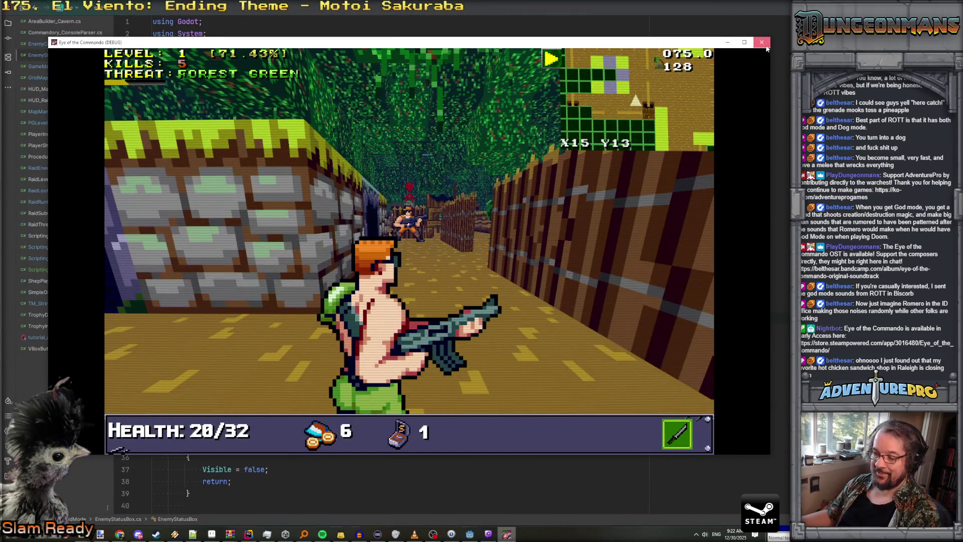
# - Close the game and add an AnimatedSprite2D child under AnchorEnemyFace
pyautogui.click(762, 42)
pyautogui.click(469, 534)
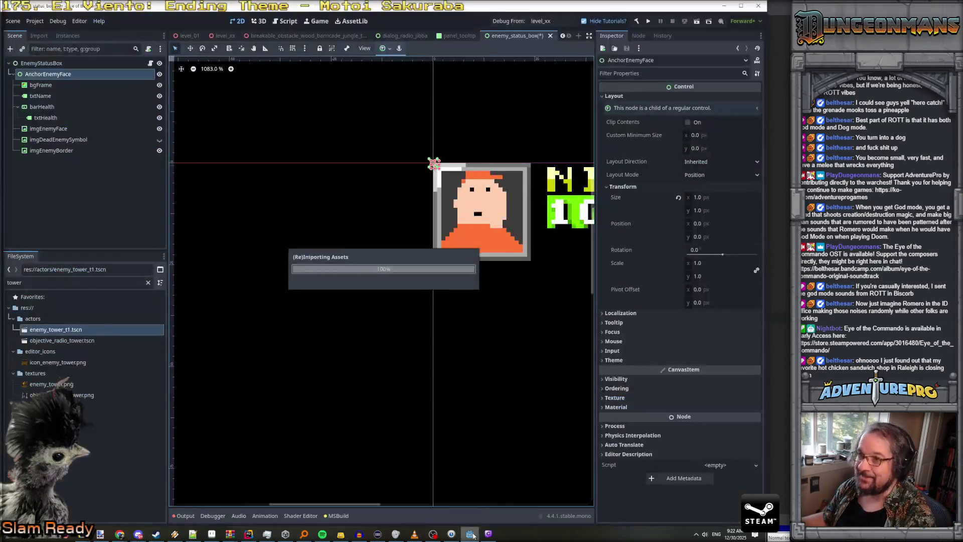
pyautogui.rightClick(58, 75)
pyautogui.click(88, 79)
pyautogui.write('anima')
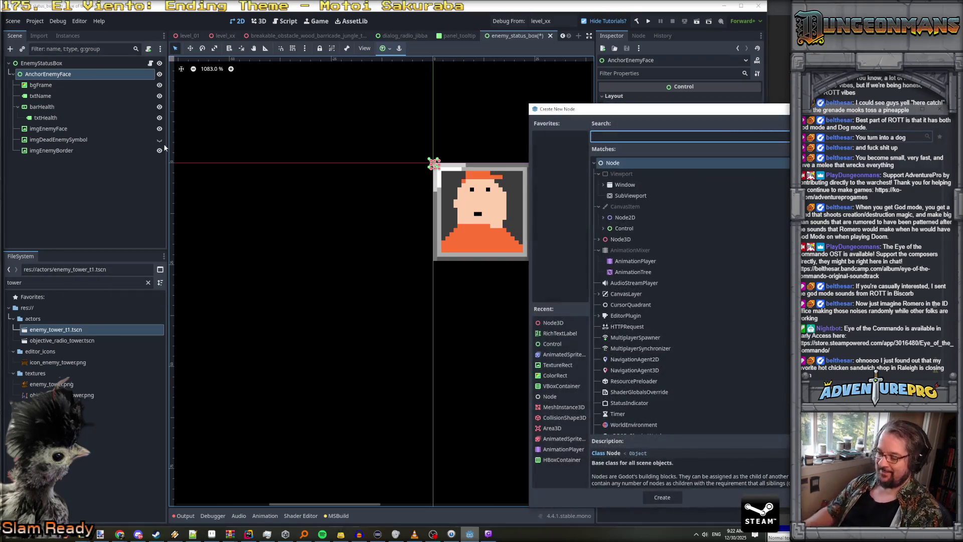
pyautogui.write('ted')
pyautogui.press('Return')
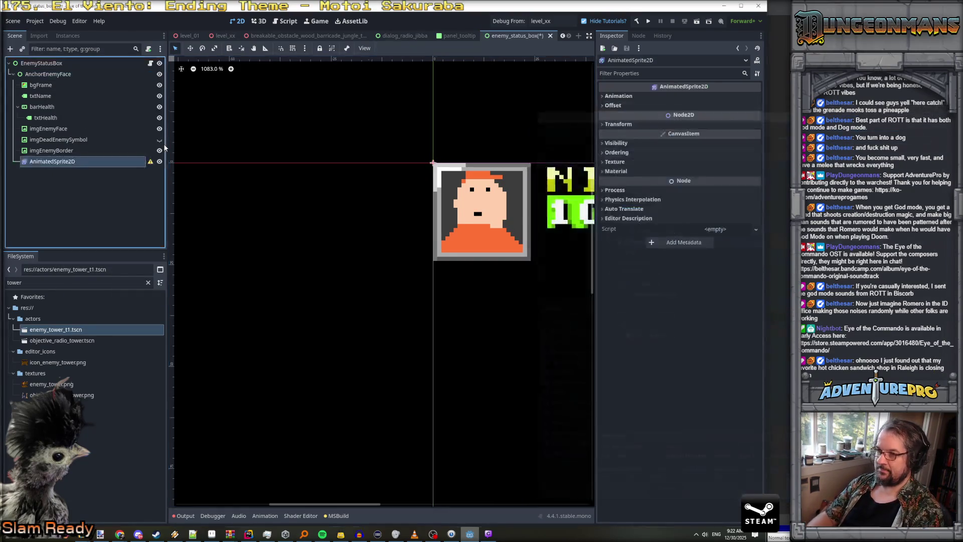
# - Delete the old imgEnemyBorder node
pyautogui.click(62, 151)
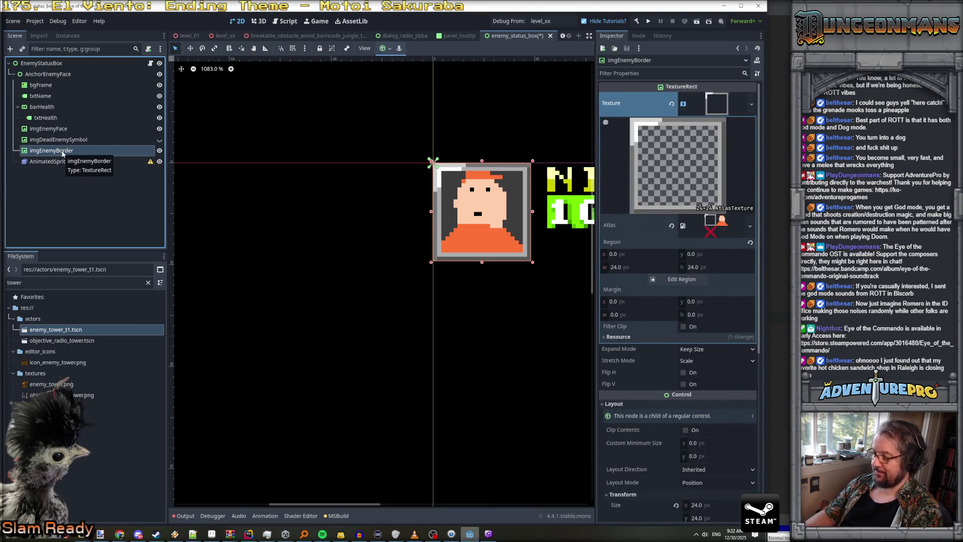
pyautogui.press('Delete')
pyautogui.click(622, 279)
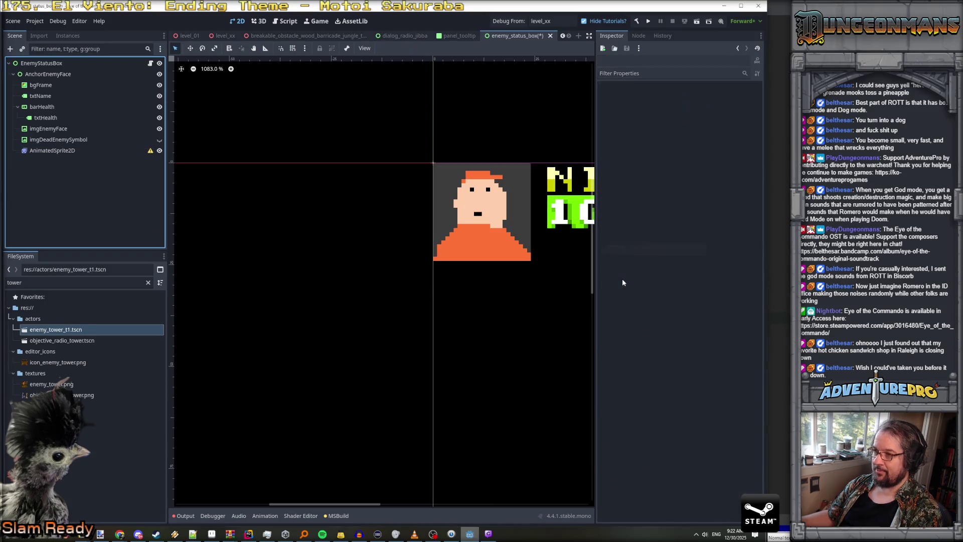
# - Give the AnimatedSprite2D a new SpriteFrames and rename its default animation to normal
pyautogui.click(64, 150)
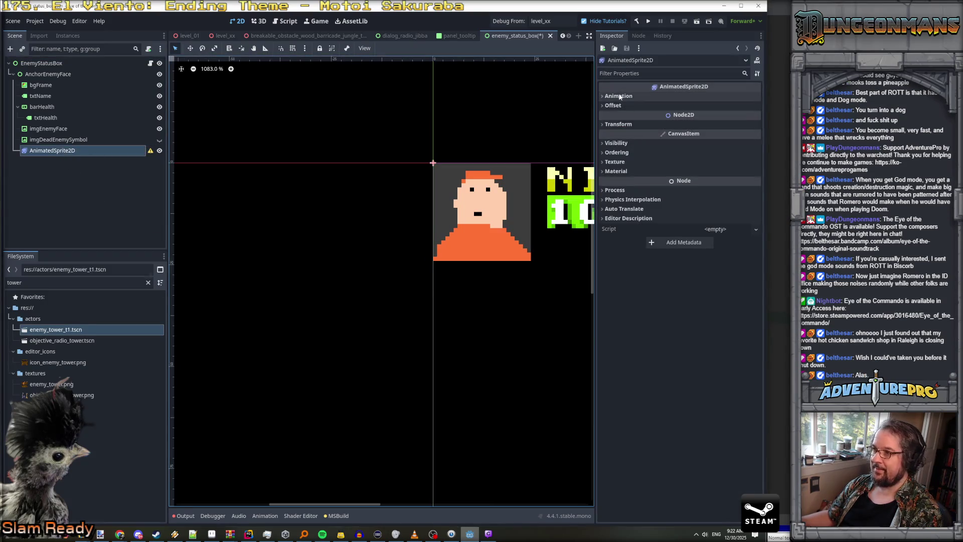
pyautogui.click(713, 108)
pyautogui.click(722, 116)
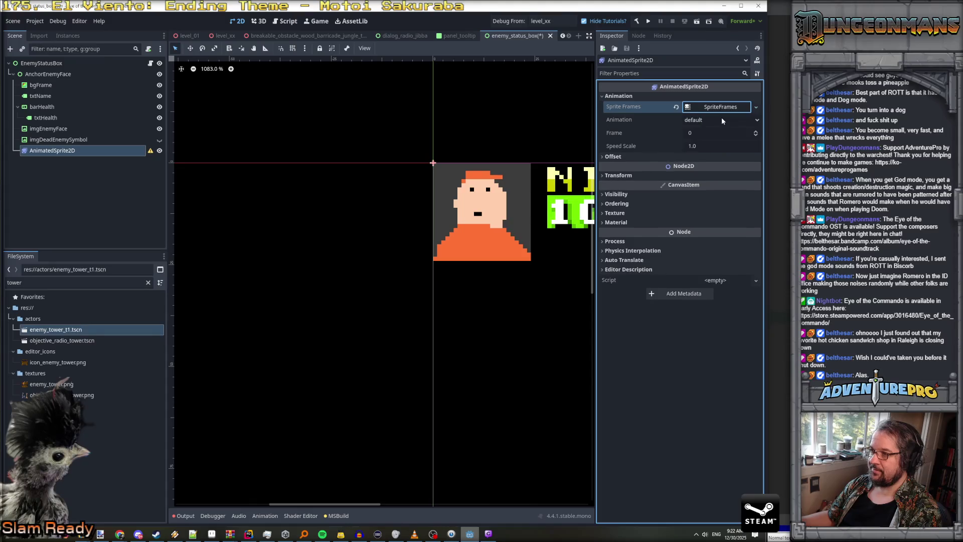
pyautogui.click(713, 110)
pyautogui.doubleClick(209, 352)
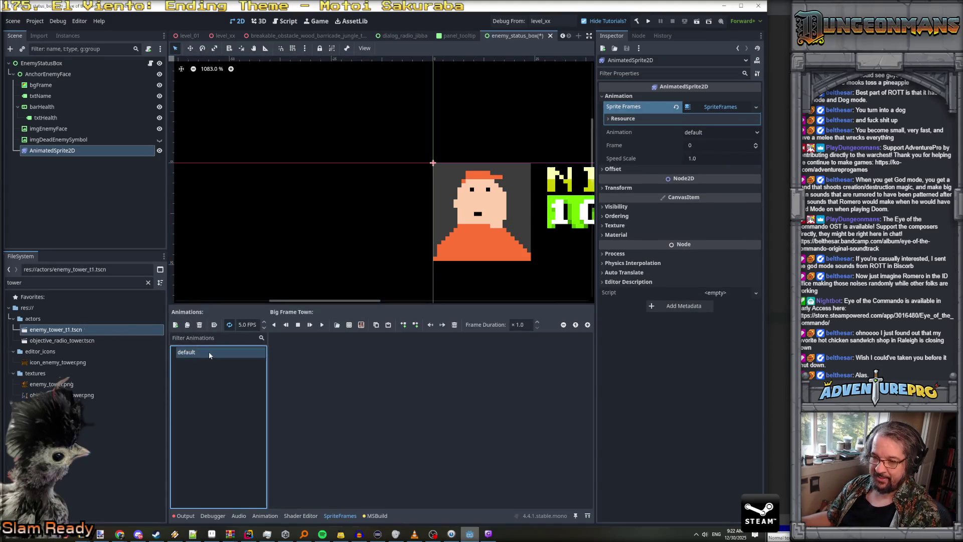
pyautogui.write('normal')
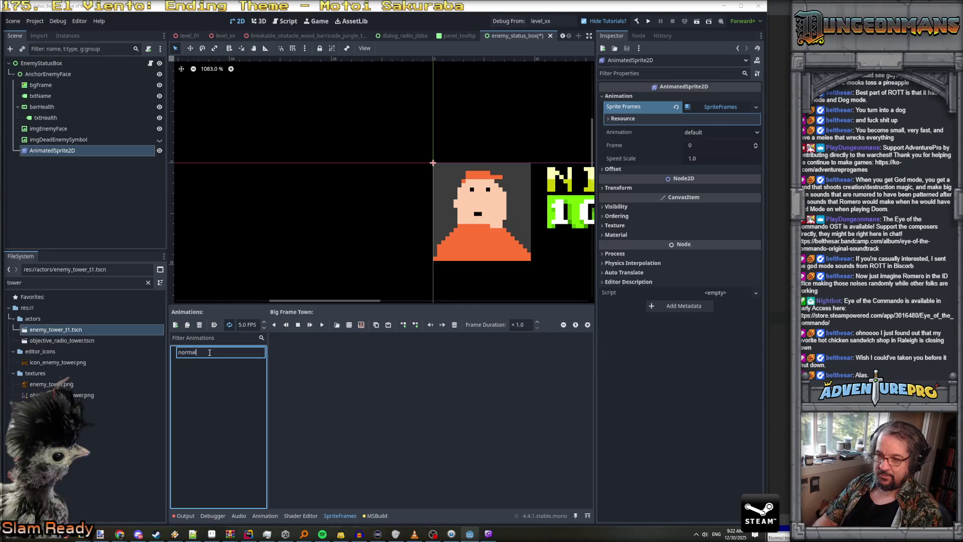
pyautogui.press('Return')
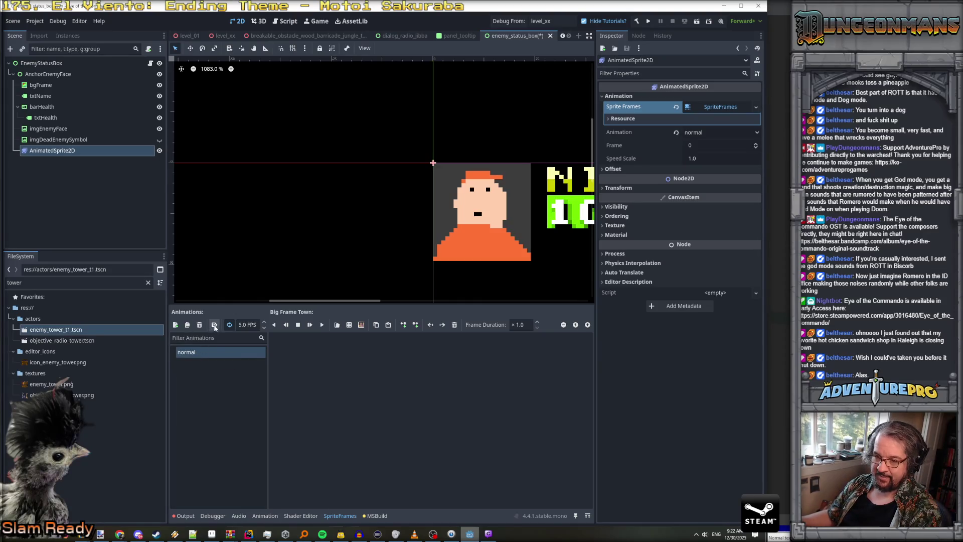
# - Add the five top-row border frames from the ui border sheet to the animation
pyautogui.click(349, 325)
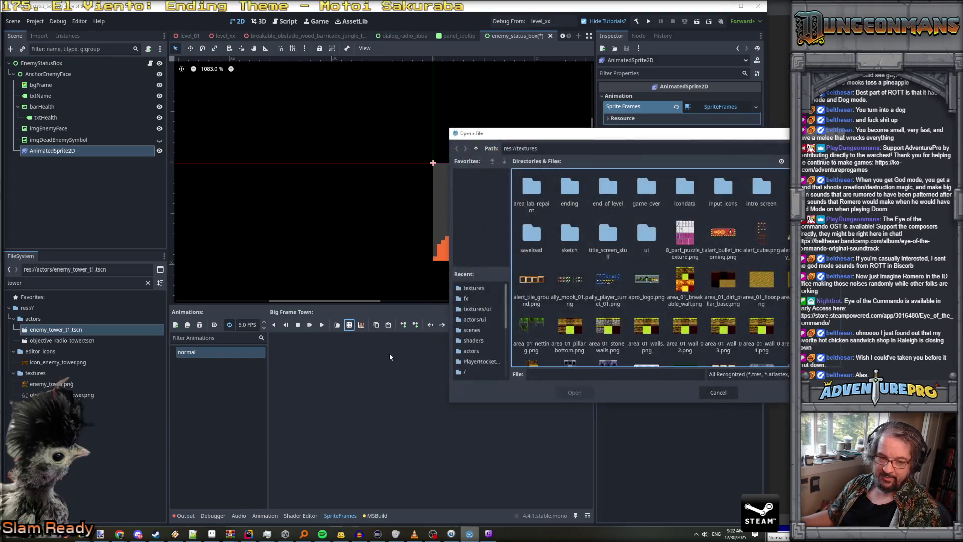
pyautogui.doubleClick(647, 233)
pyautogui.click(724, 188)
pyautogui.click(575, 393)
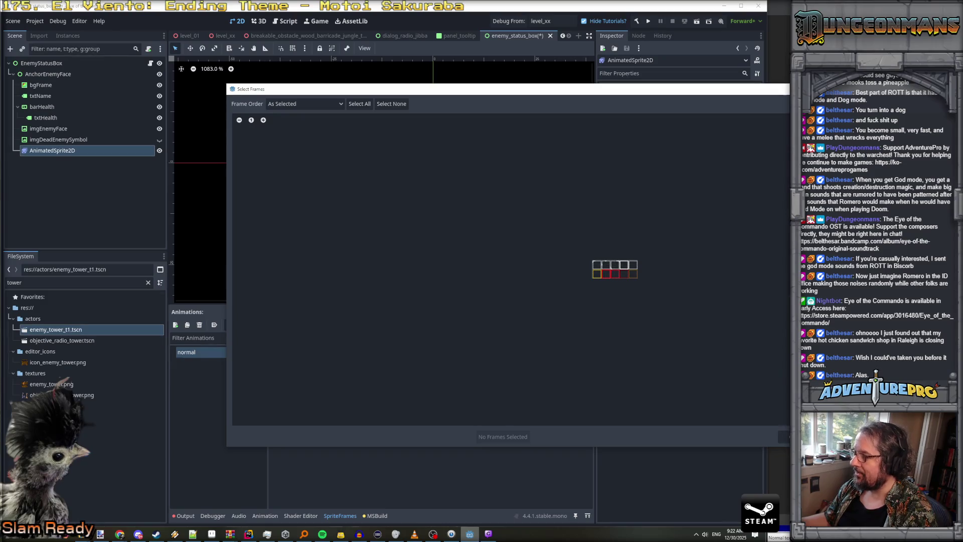
pyautogui.moveTo(597, 265); pyautogui.dragTo(616, 266)
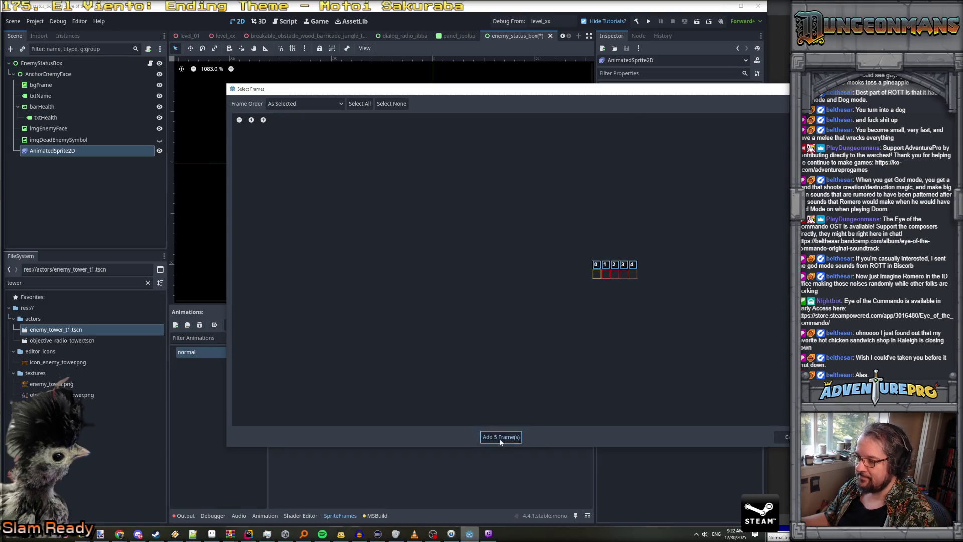
pyautogui.click(501, 436)
pyautogui.click(253, 327)
pyautogui.write('20')
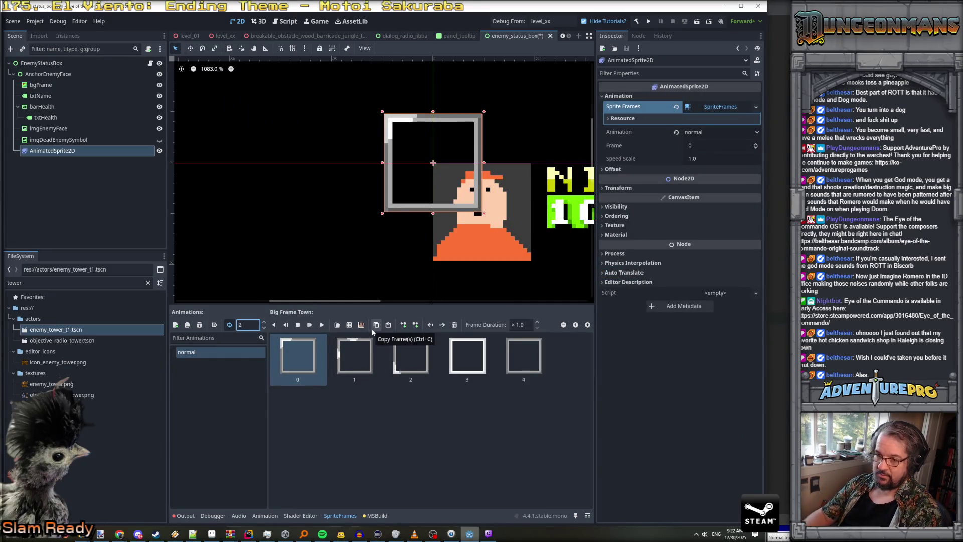
# - Set the animation to 12 FPS with a 20× hold on the first frame, and preview it
pyautogui.press('Return')
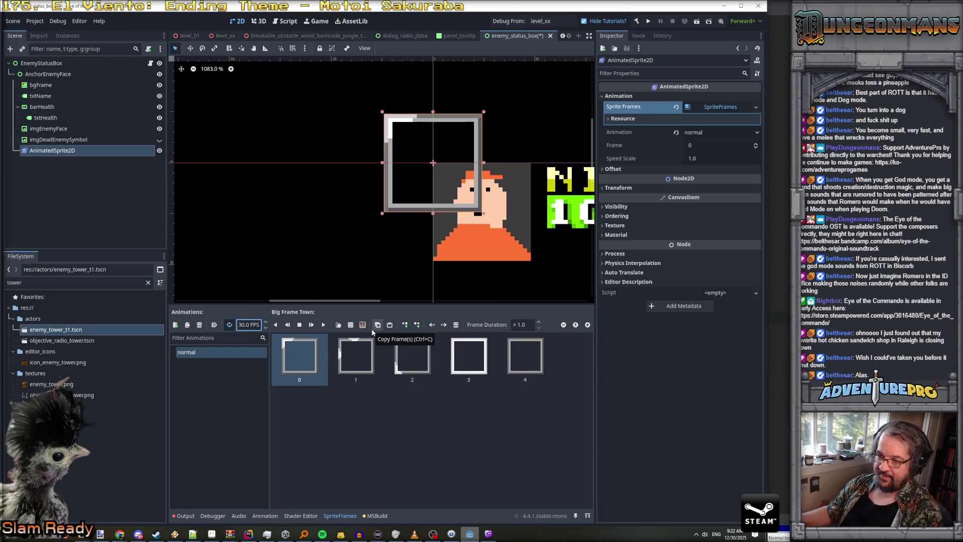
pyautogui.click(324, 326)
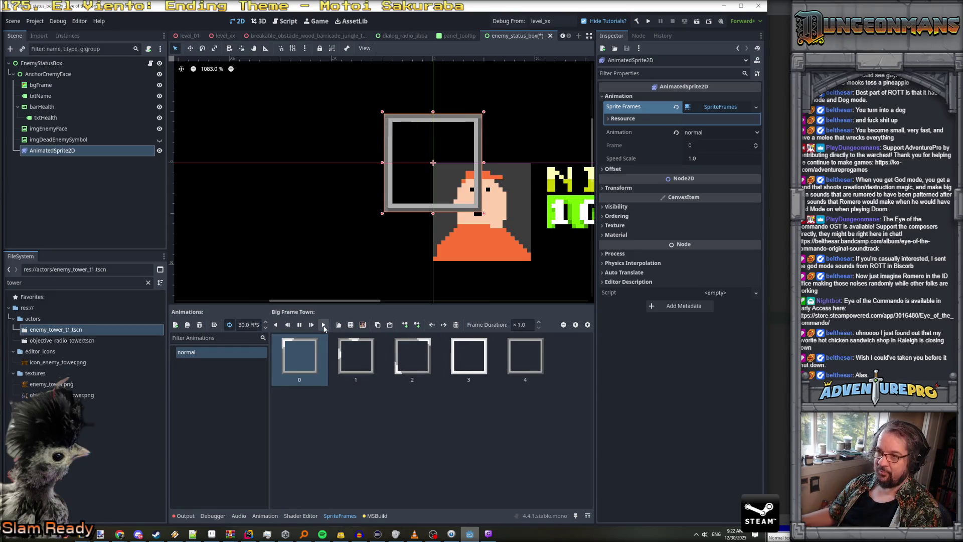
pyautogui.click(326, 370)
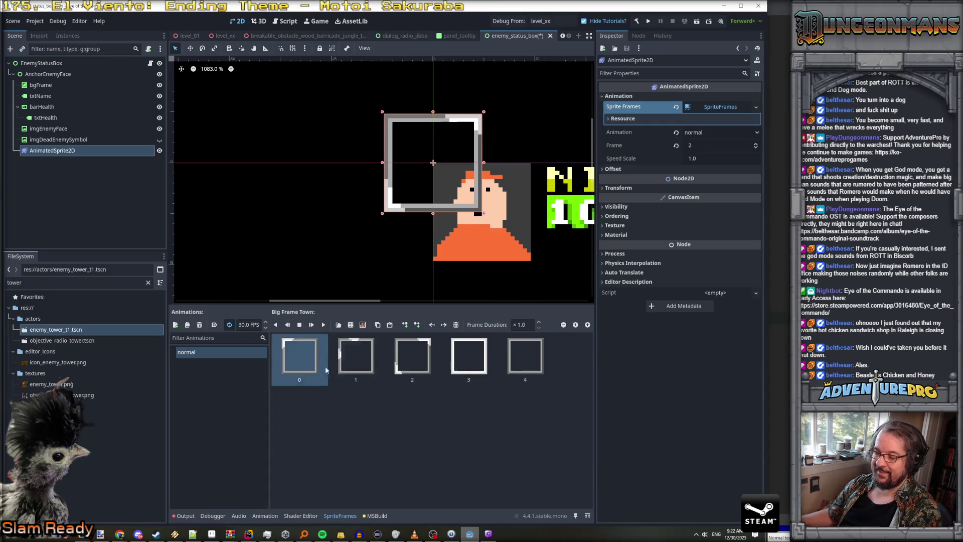
pyautogui.doubleClick(254, 325)
pyautogui.write('12')
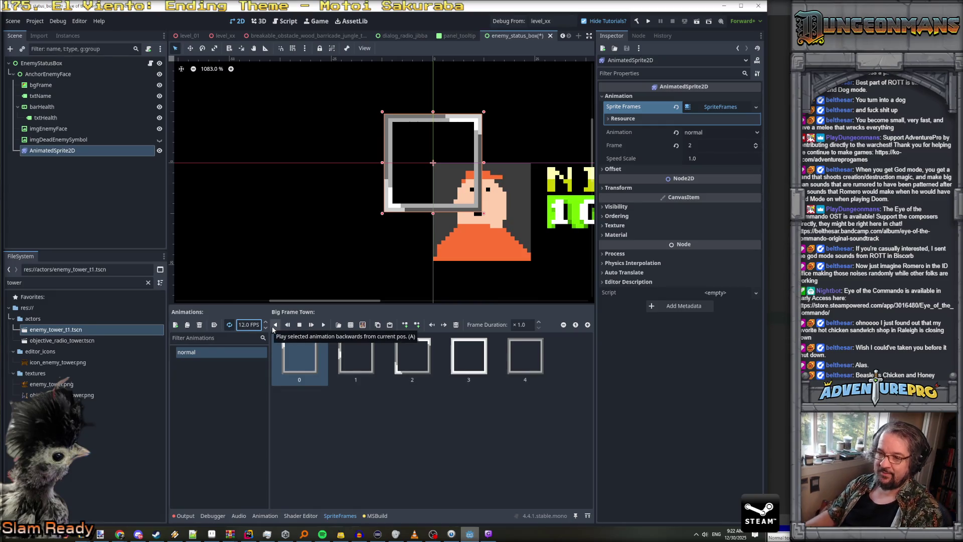
pyautogui.press('Tab')
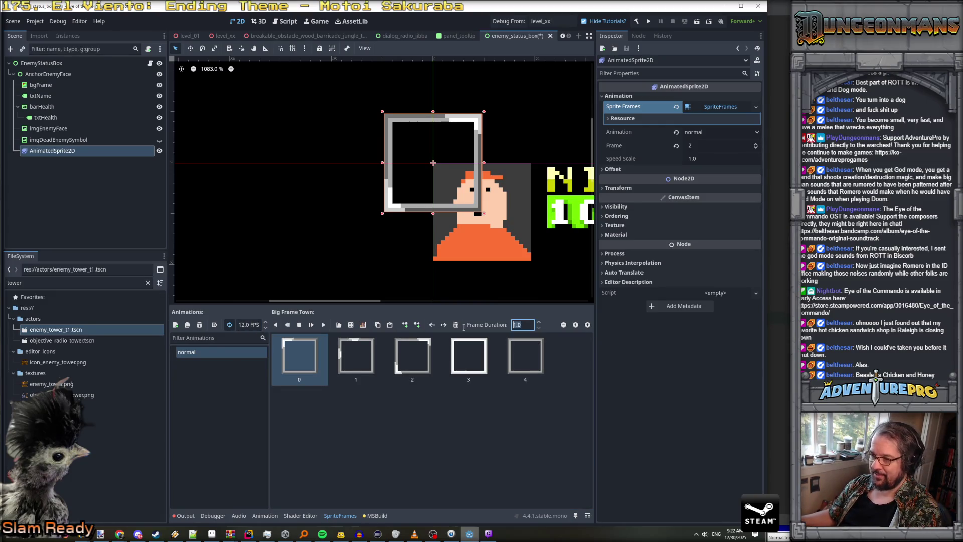
pyautogui.write('20')
pyautogui.press('Return')
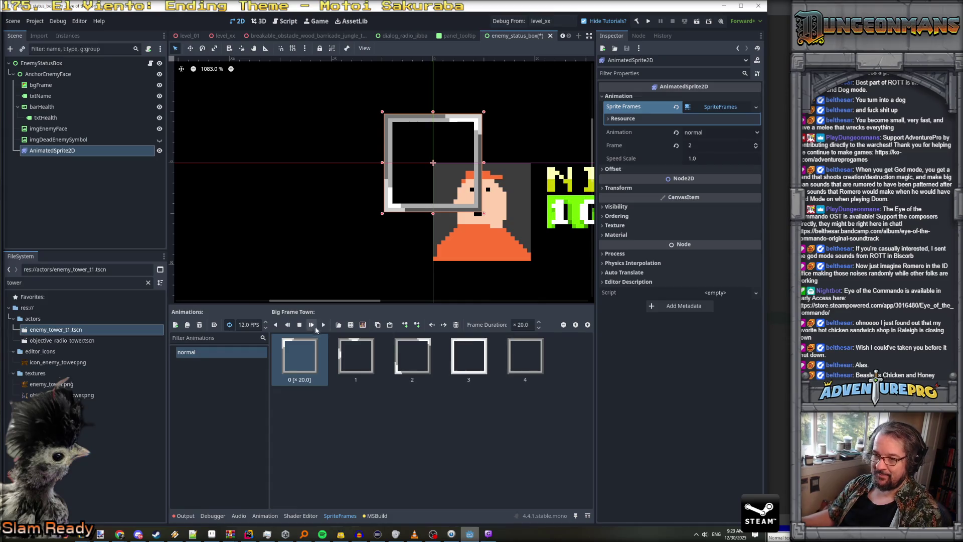
pyautogui.click(324, 325)
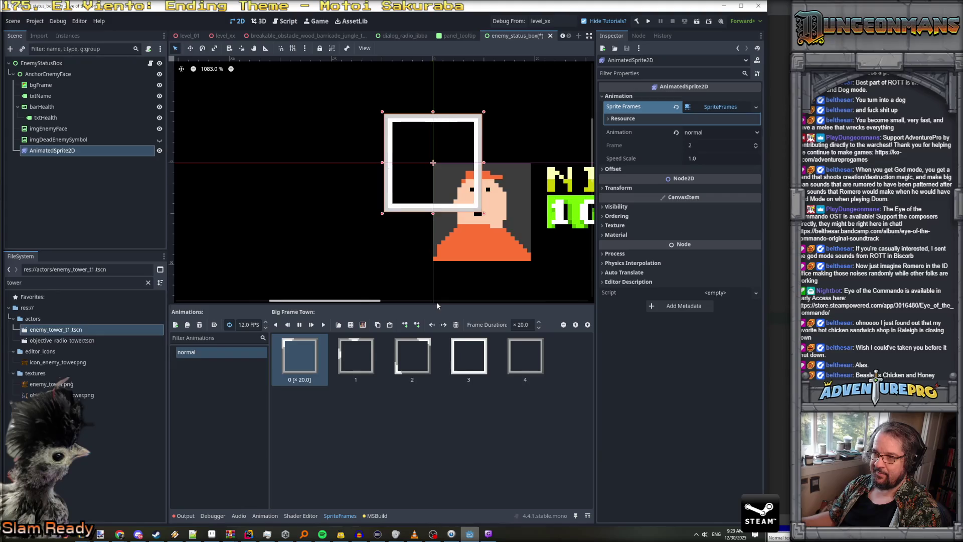
# - Lengthen the first frame's duration to 40 so it holds far longer
pyautogui.click(521, 324)
pyautogui.write('4500')
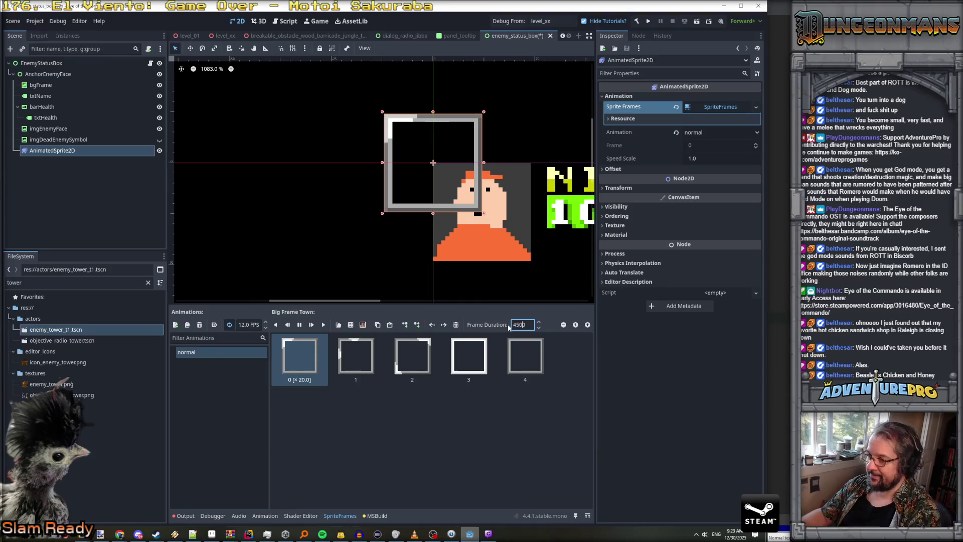
pyautogui.press('Return')
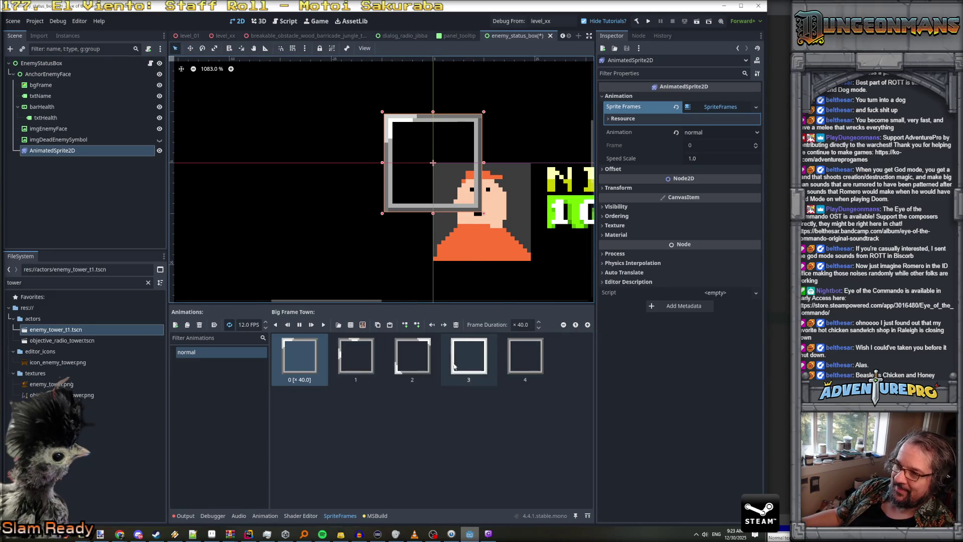
pyautogui.scroll(-1, 481, 298)
# - Reset the border sprite's skew back to 0
pyautogui.moveTo(548, 286)
pyautogui.mouseDown()
pyautogui.moveTo(381, 226)
pyautogui.moveTo(378, 236)
pyautogui.moveTo(410, 255)
pyautogui.mouseUp()
pyautogui.scroll(-1, 376, 230)
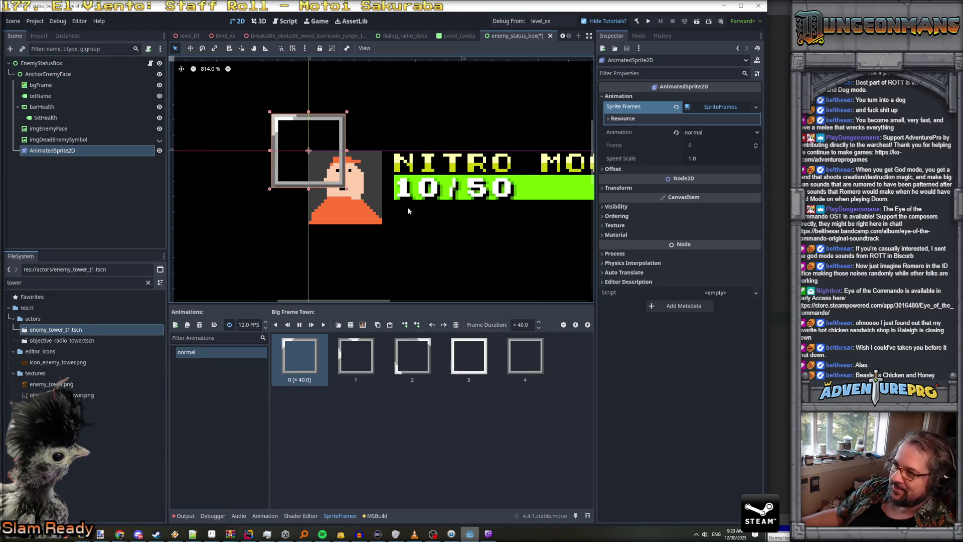
pyautogui.click(647, 187)
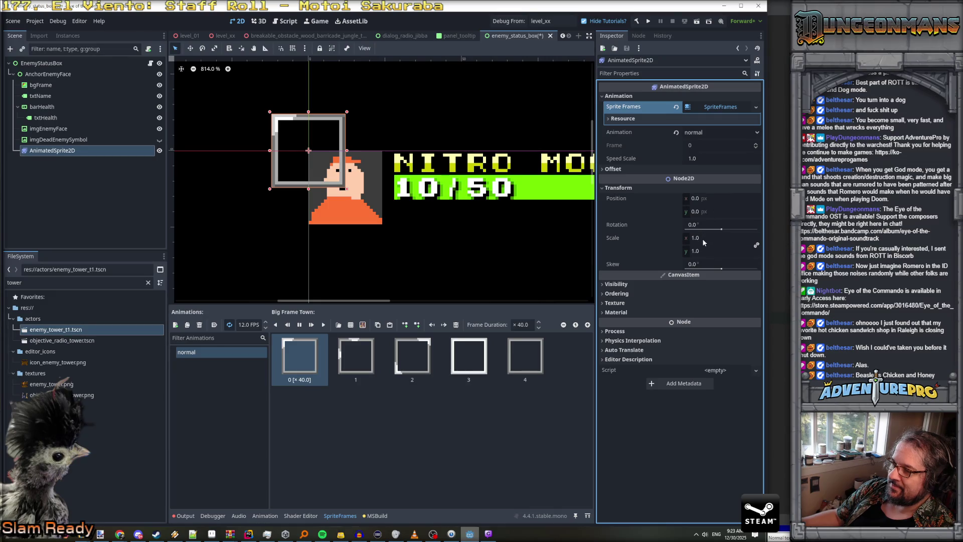
pyautogui.moveTo(714, 271); pyautogui.dragTo(730, 275)
pyautogui.click(707, 262)
pyautogui.write('0')
pyautogui.press('Return')
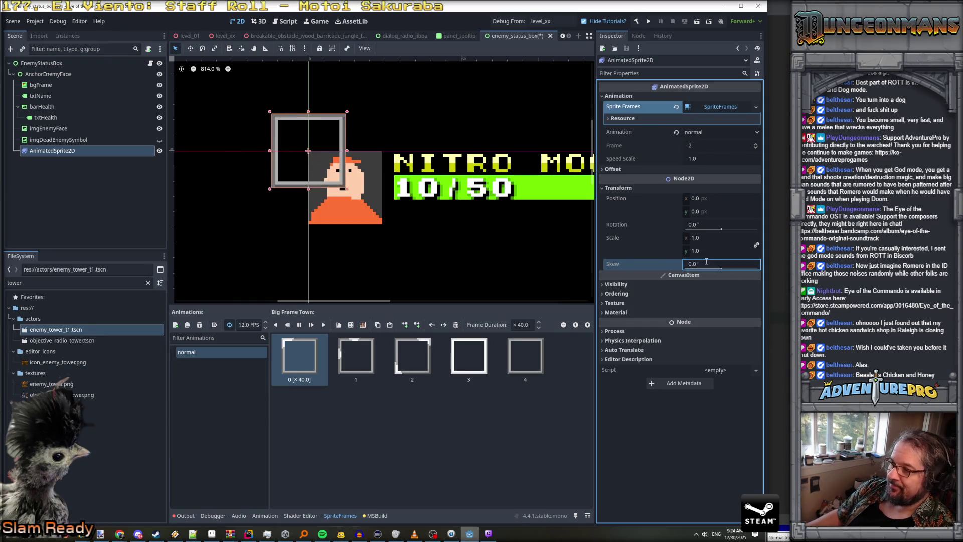
# - Set the border sprite's offset to 12, 12 and save the enemy status box scene
pyautogui.click(640, 170)
pyautogui.click(711, 196)
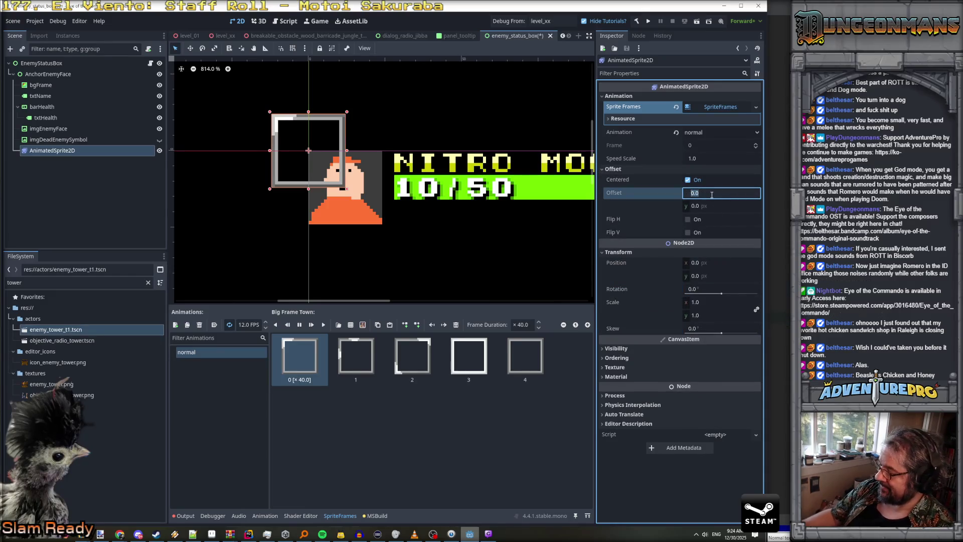
pyautogui.write('22')
pyautogui.press('Tab')
pyautogui.write('12')
pyautogui.press('Return')
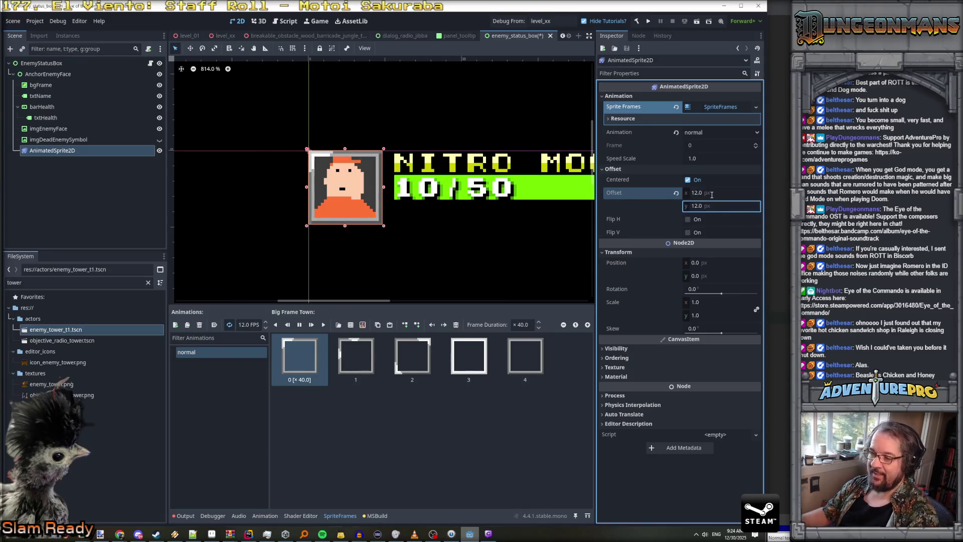
pyautogui.hotkey('ctrl', 's')
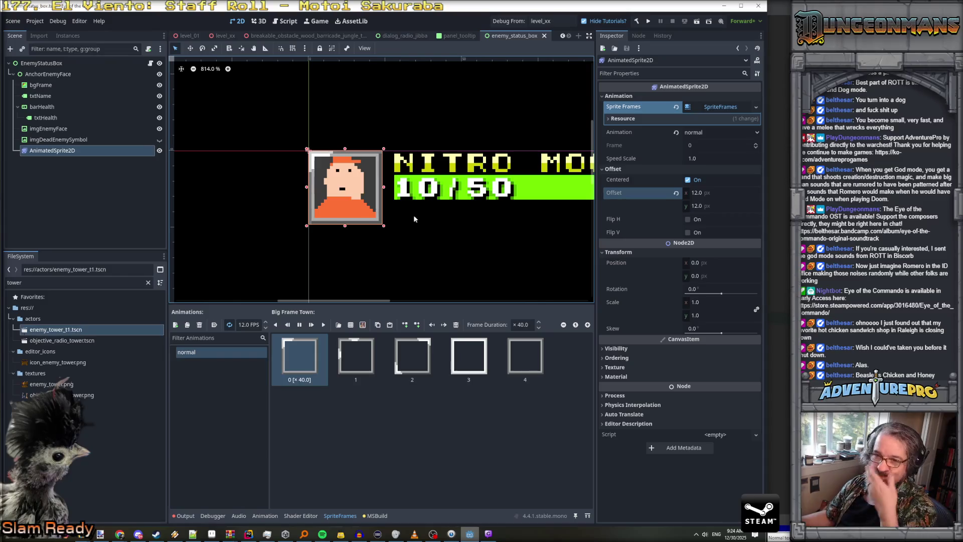
# - Rename the border node to spriteBorder and add a new animation to its sprite frames
pyautogui.click(90, 152)
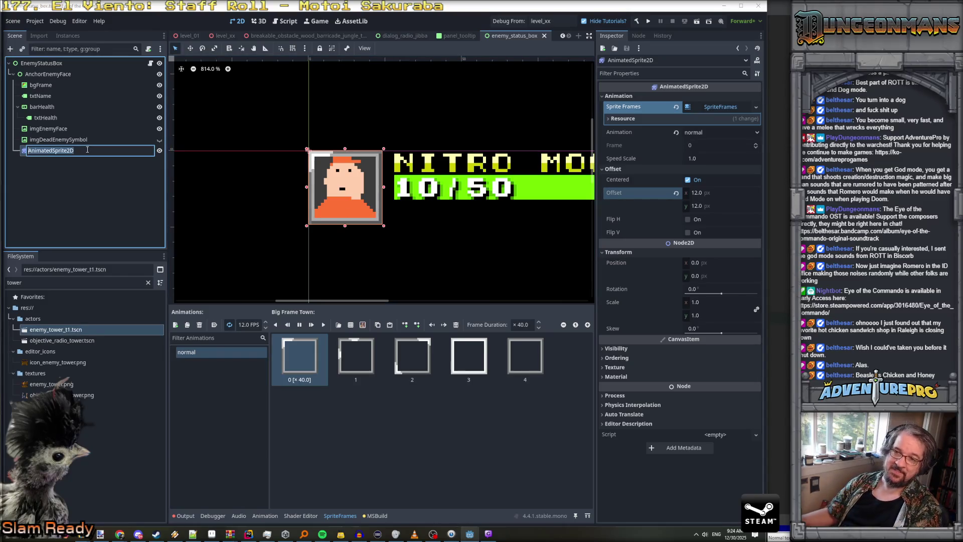
pyautogui.write('spriteBorder')
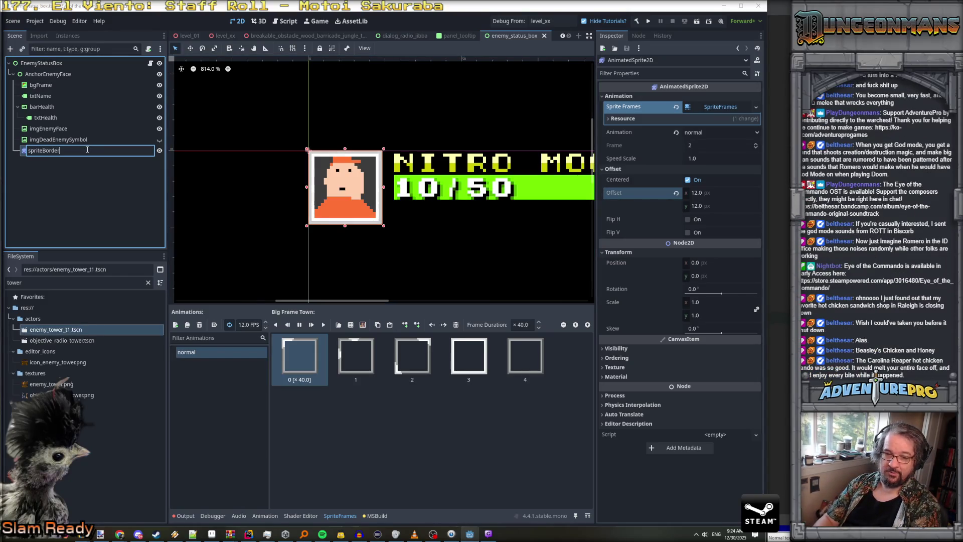
pyautogui.press('Return')
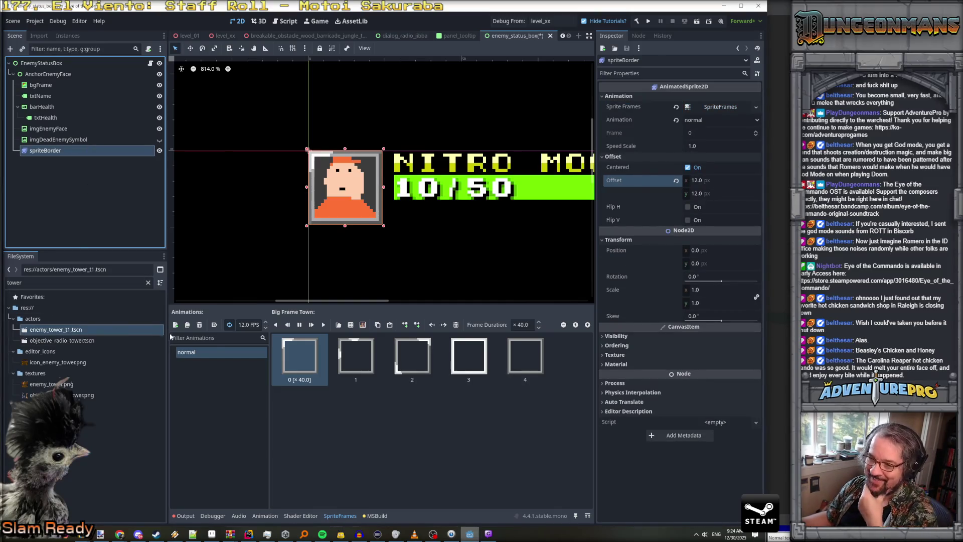
pyautogui.click(176, 326)
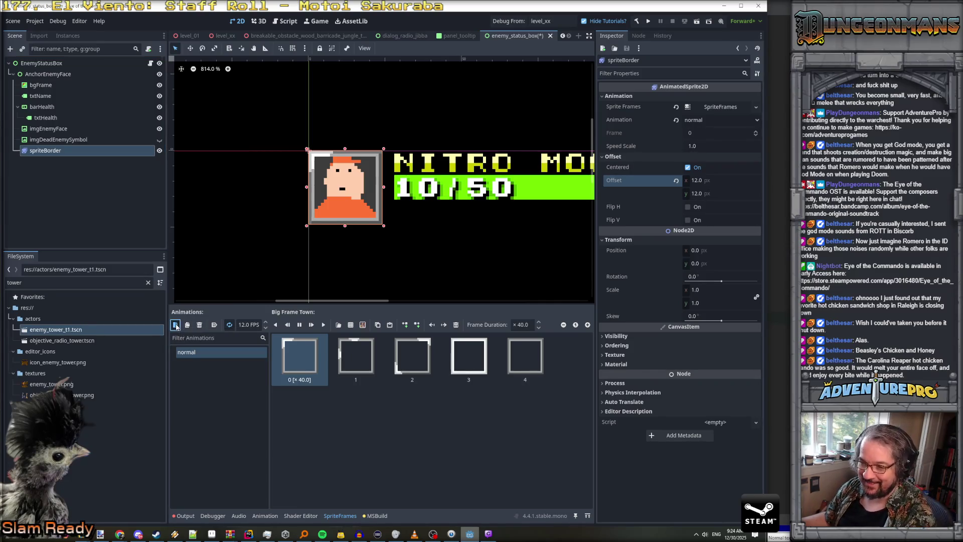
# - Name the new animation champ and add the five border frames from the sprite sheet
pyautogui.doubleClick(200, 353)
pyautogui.write('ch')
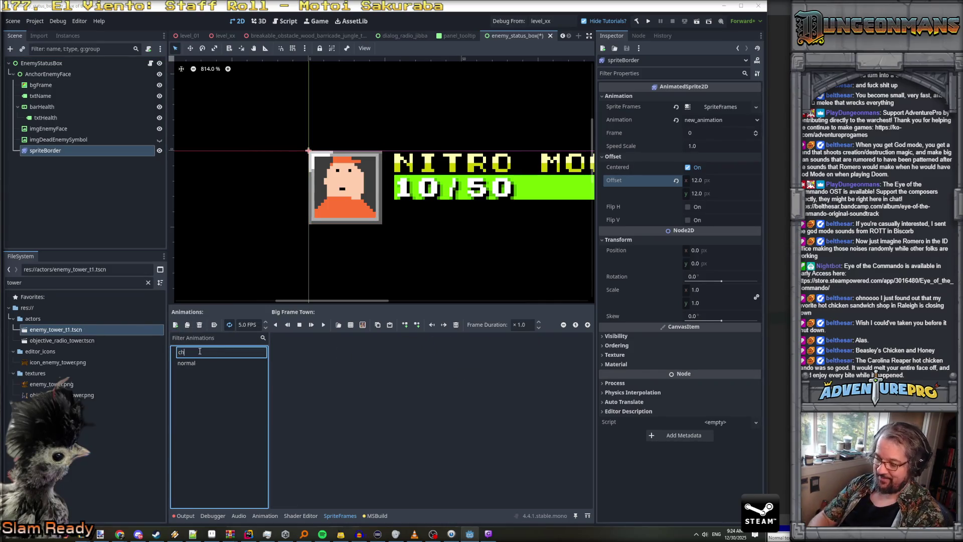
pyautogui.press('Return')
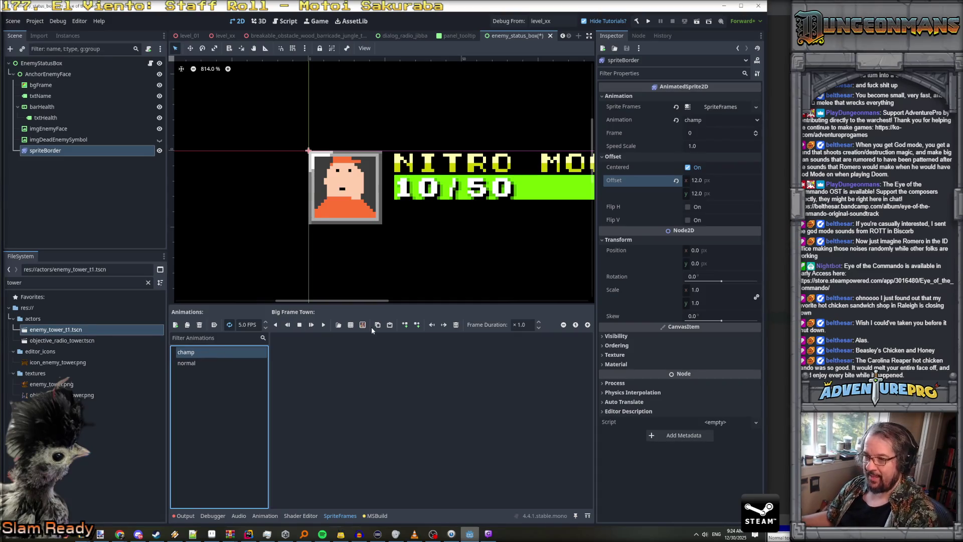
pyautogui.click(363, 325)
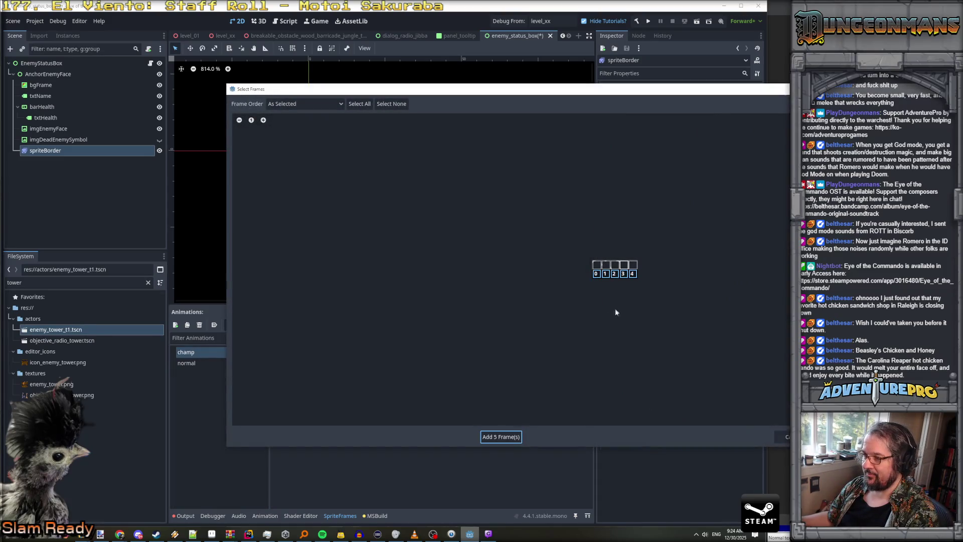
pyautogui.click(502, 437)
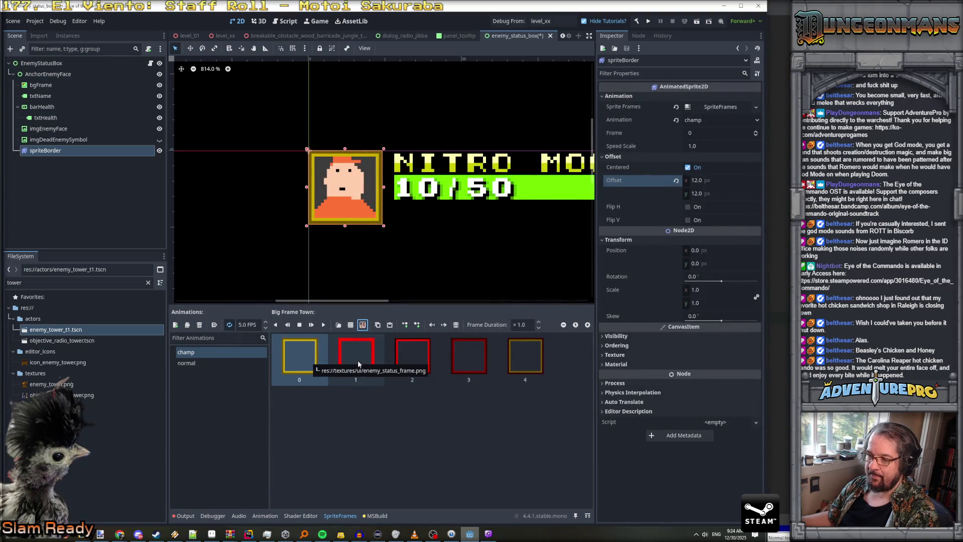
pyautogui.click(303, 357)
# - Set champ to 12 FPS with frame 0 held ×40, and preview it
pyautogui.click(244, 325)
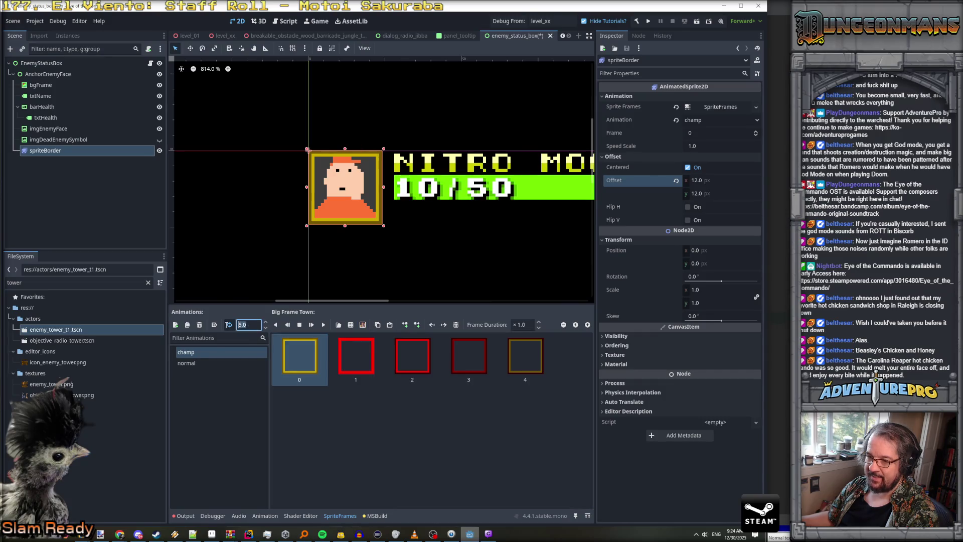
pyautogui.write('12')
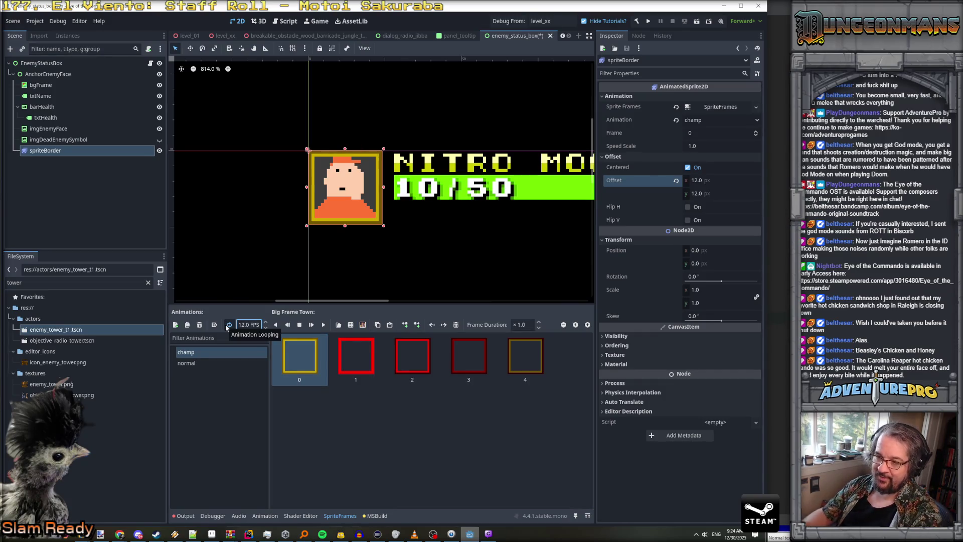
pyautogui.click(311, 368)
pyautogui.click(529, 324)
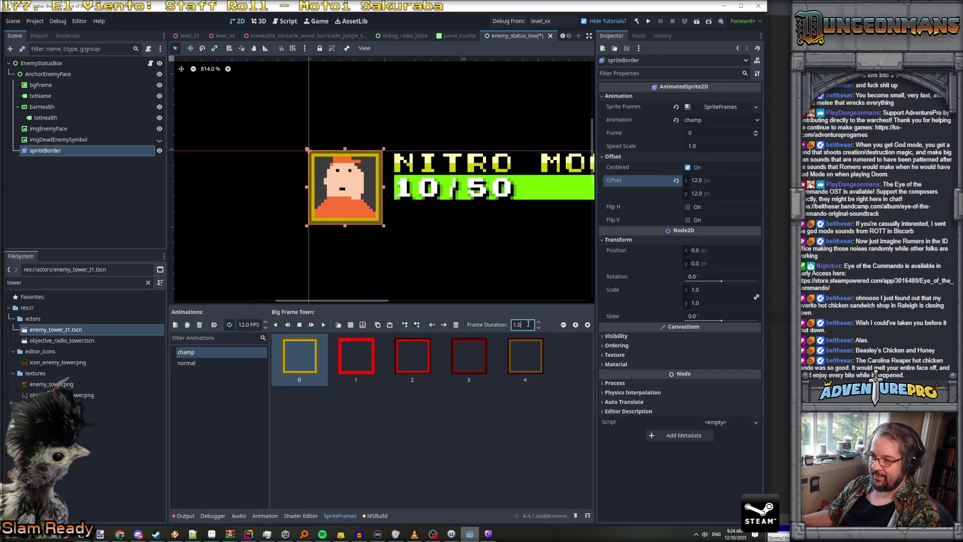
pyautogui.write('40')
pyautogui.press('Return')
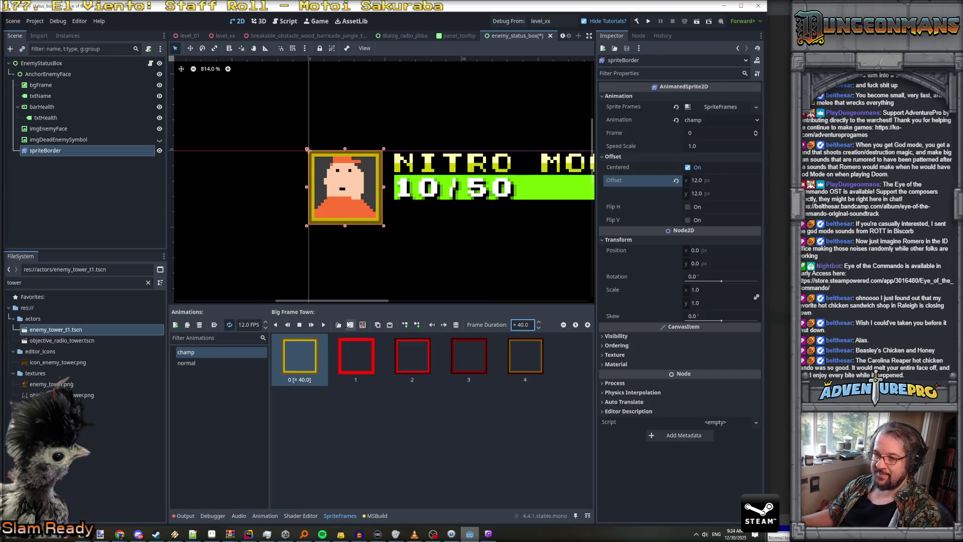
pyautogui.click(323, 324)
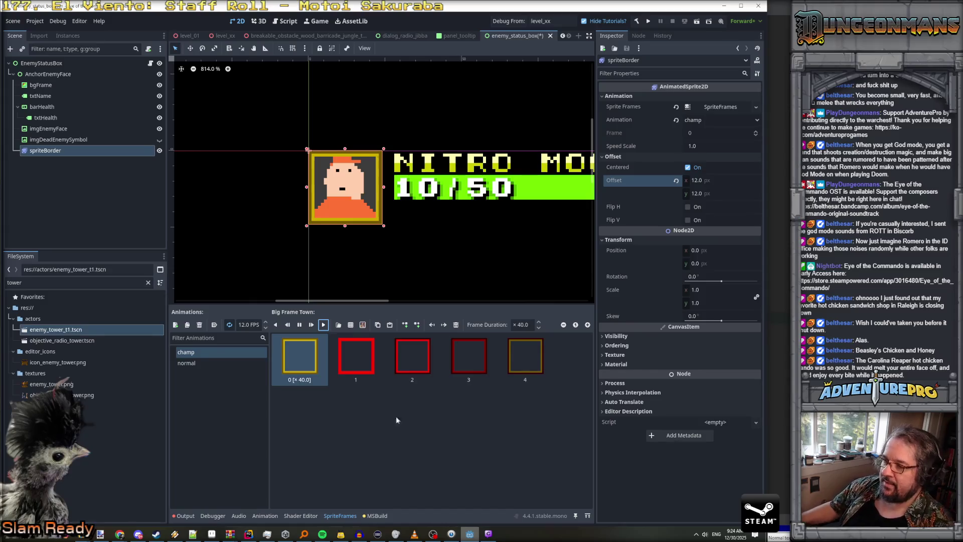
# - Change the champ animation's first-frame hold from ×40 to ×10, viewing the whole status box
pyautogui.click(526, 325)
pyautogui.write('10')
pyautogui.press('Return')
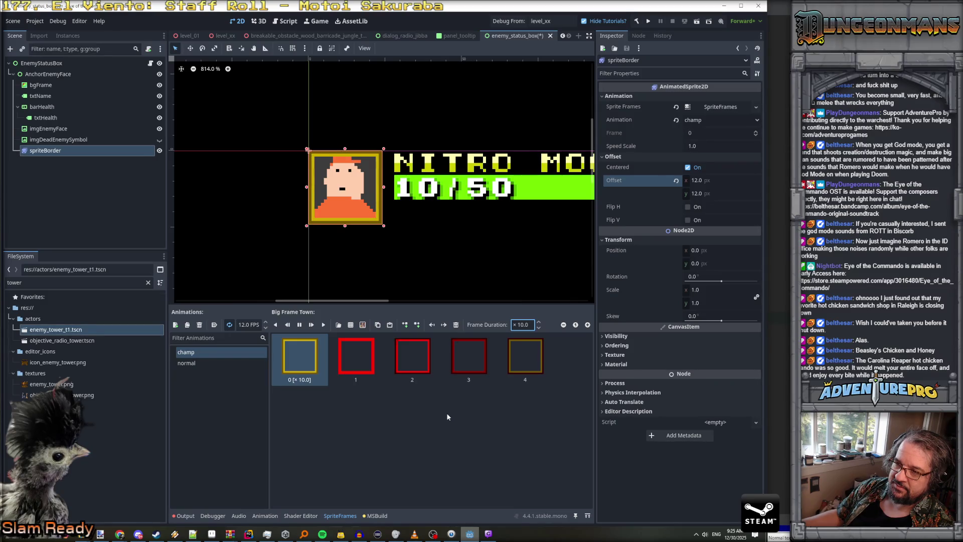
pyautogui.scroll(-3, 431, 270)
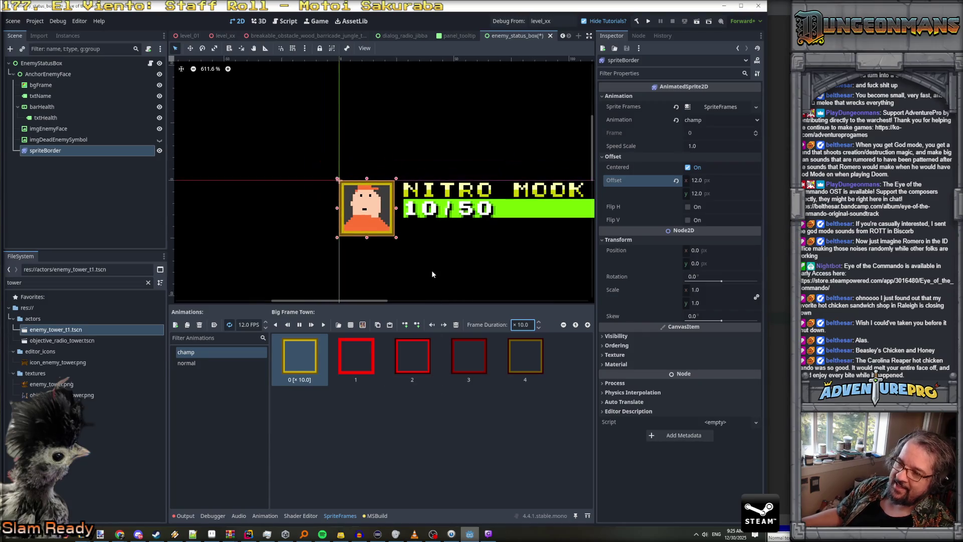
pyautogui.moveTo(452, 269); pyautogui.dragTo(329, 249)
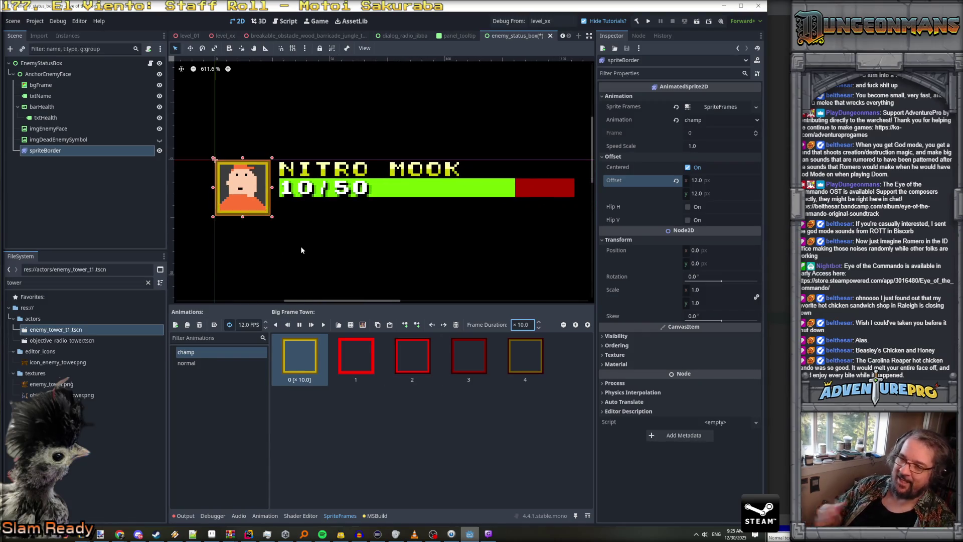
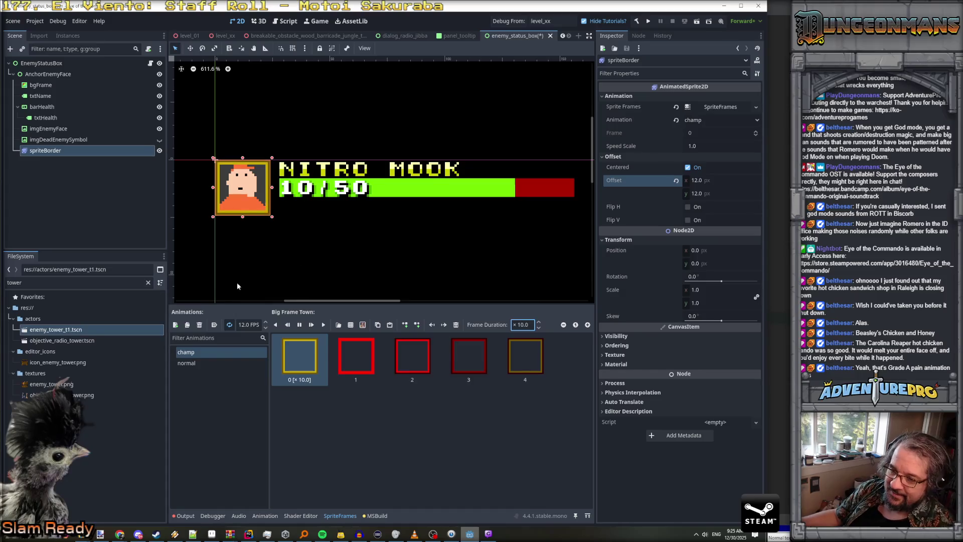
# - Play the 'normal' border animation, reselect 'champ', and switch to the border sheet in Aseprite
pyautogui.click(194, 363)
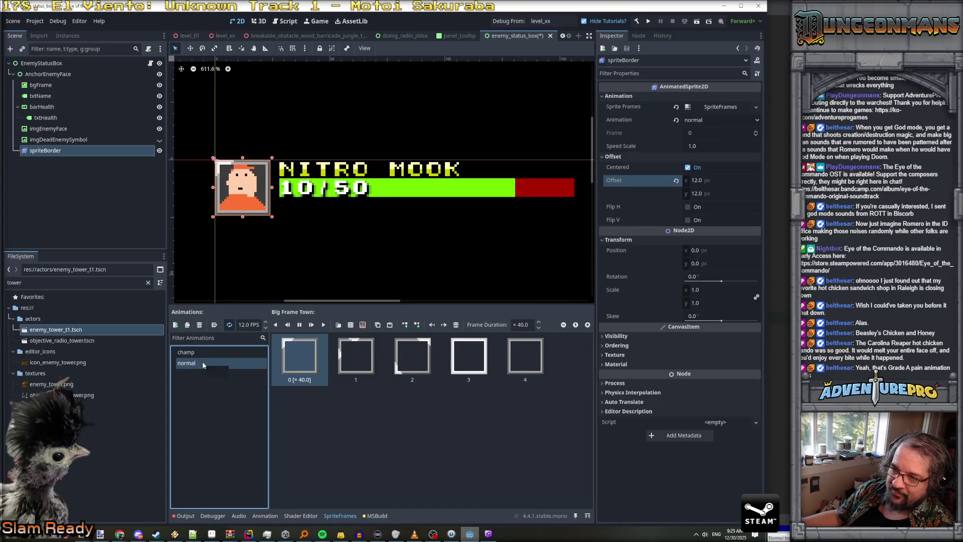
pyautogui.click(324, 325)
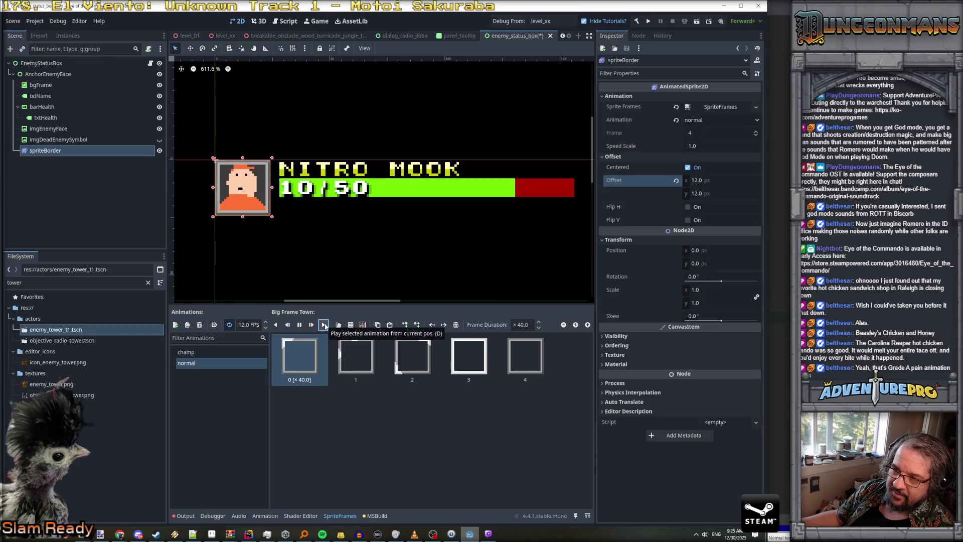
pyautogui.click(209, 352)
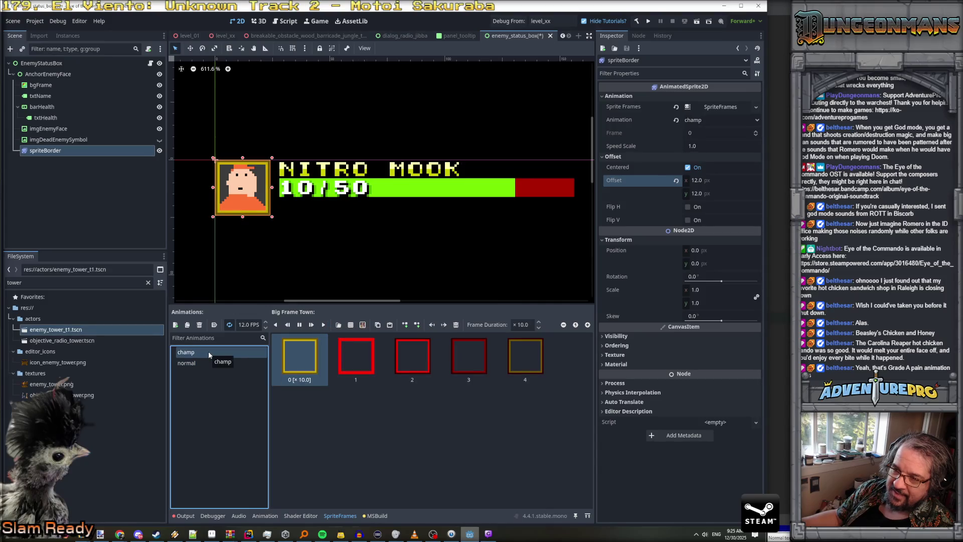
pyautogui.click(211, 534)
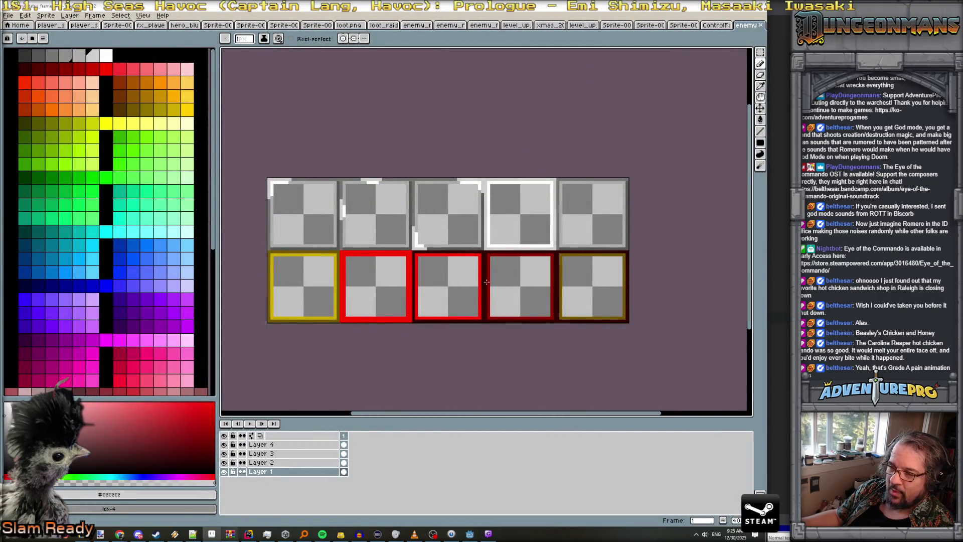
# - Eyedrop the red border colour, check which frames Layers 1 and 2 hold, and select Layer 1
pyautogui.keyDown('alt'); pyautogui.click(340, 268); pyautogui.keyUp('alt')
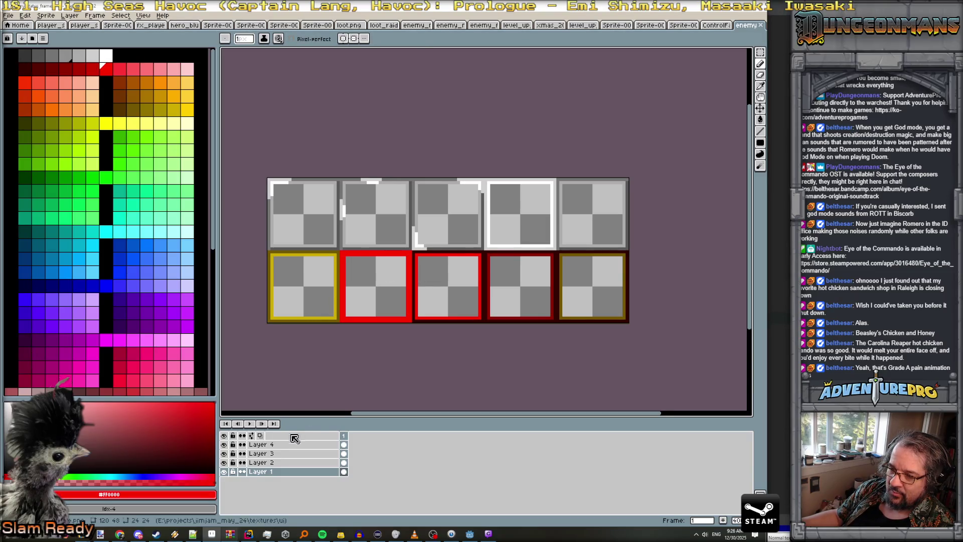
pyautogui.click(261, 444)
pyautogui.click(224, 463)
pyautogui.click(223, 463)
pyautogui.click(224, 463)
pyautogui.click(224, 463)
pyautogui.click(223, 472)
pyautogui.click(224, 471)
pyautogui.click(224, 472)
pyautogui.click(224, 472)
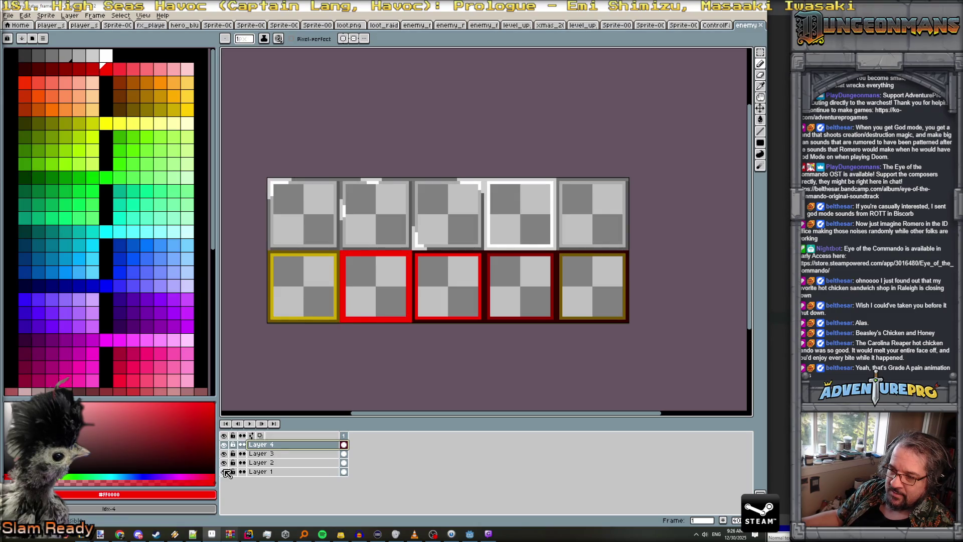
pyautogui.click(236, 472)
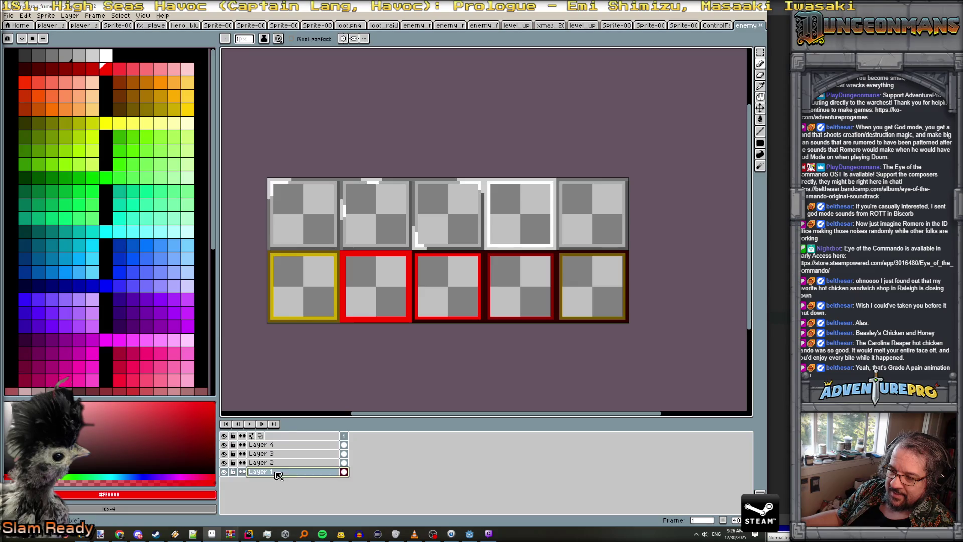
# - Hide all four layers, then show Layers 1 and 2 again, leaving Layers 3 and 4 hidden
pyautogui.click(224, 445)
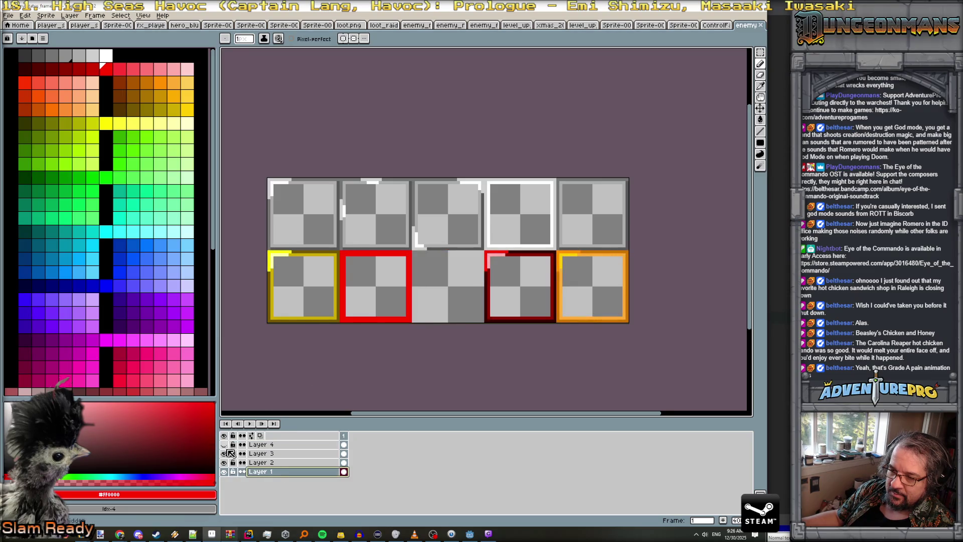
pyautogui.click(223, 453)
pyautogui.click(224, 462)
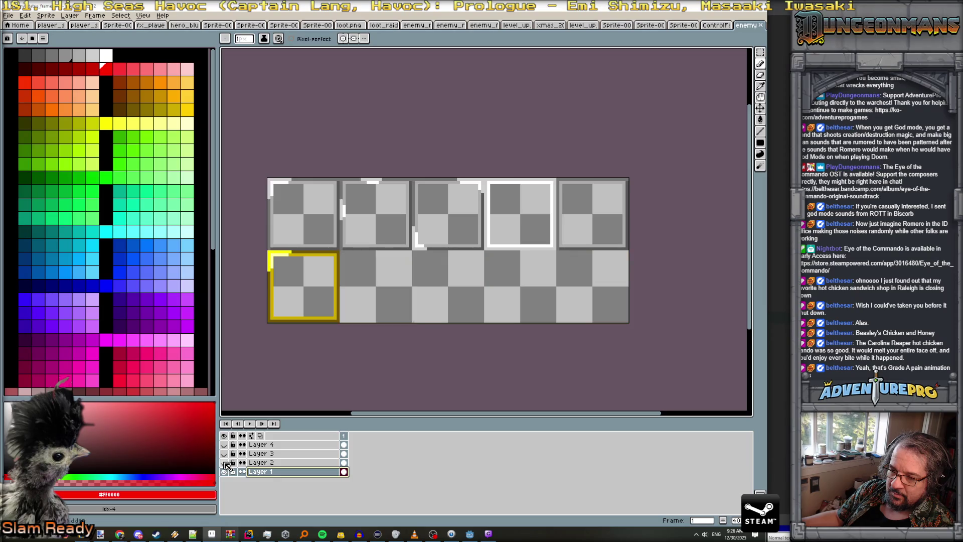
pyautogui.click(224, 472)
pyautogui.click(225, 472)
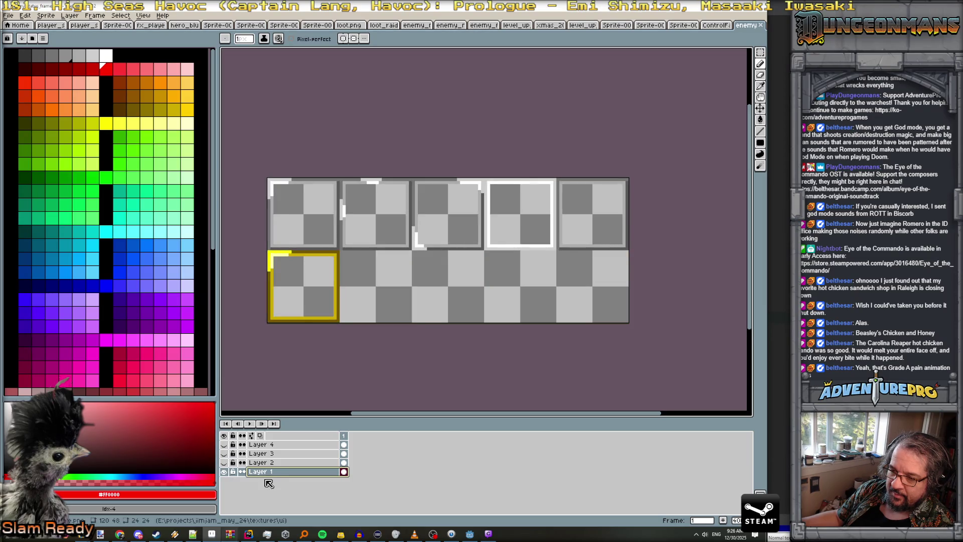
pyautogui.click(224, 463)
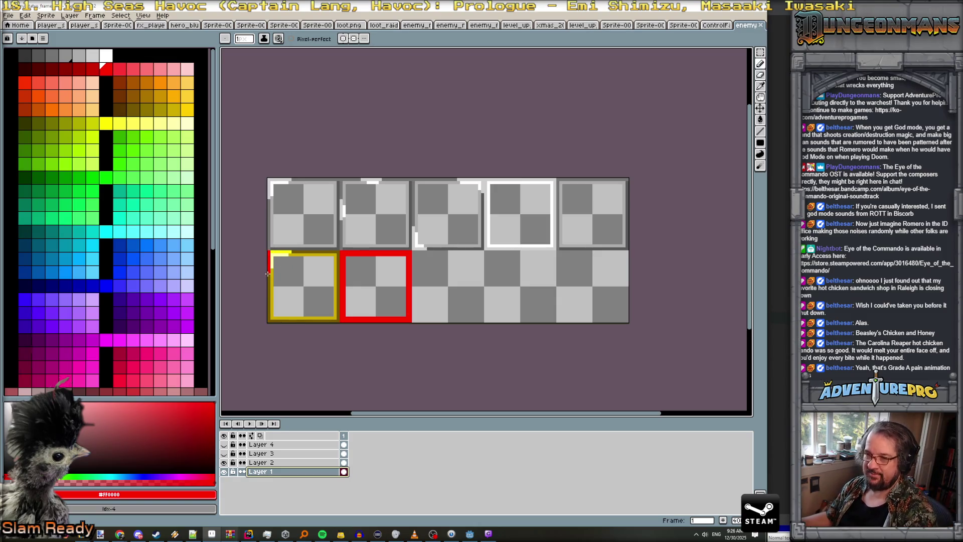
pyautogui.moveTo(268, 274); pyautogui.dragTo(270, 320)
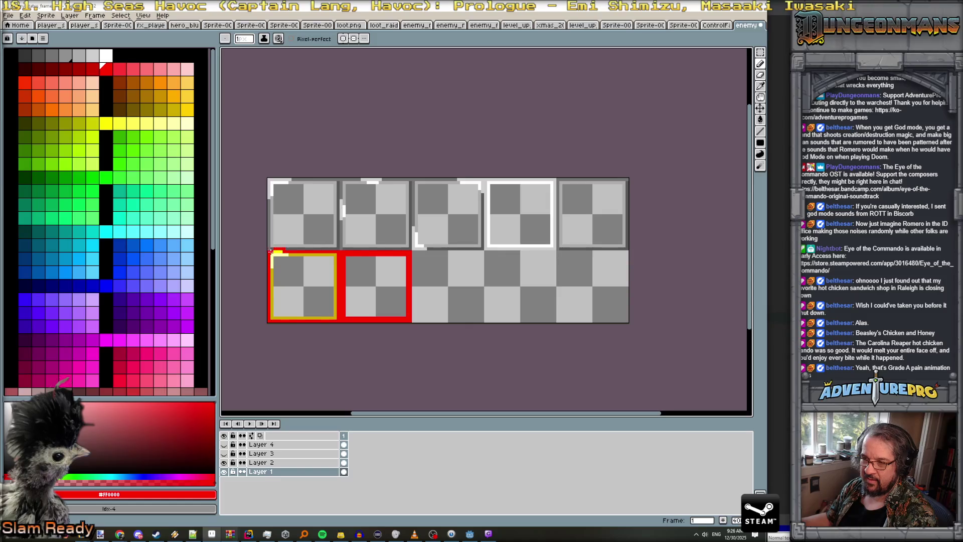
pyautogui.scroll(2, 284, 252)
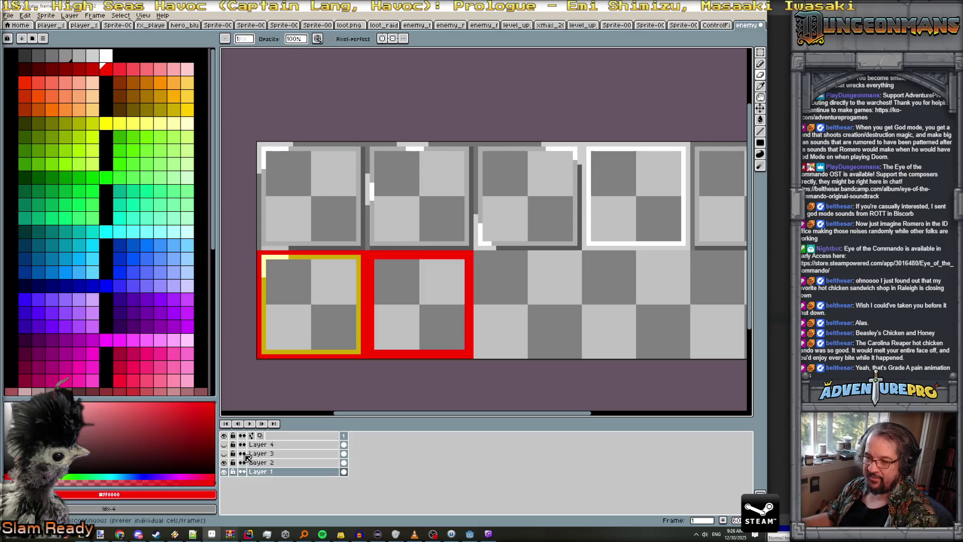
# - Show Layers 3 and 4 and pencil a light-yellow highlight on Layer 4's first-frame top edge
pyautogui.click(224, 445)
pyautogui.click(223, 454)
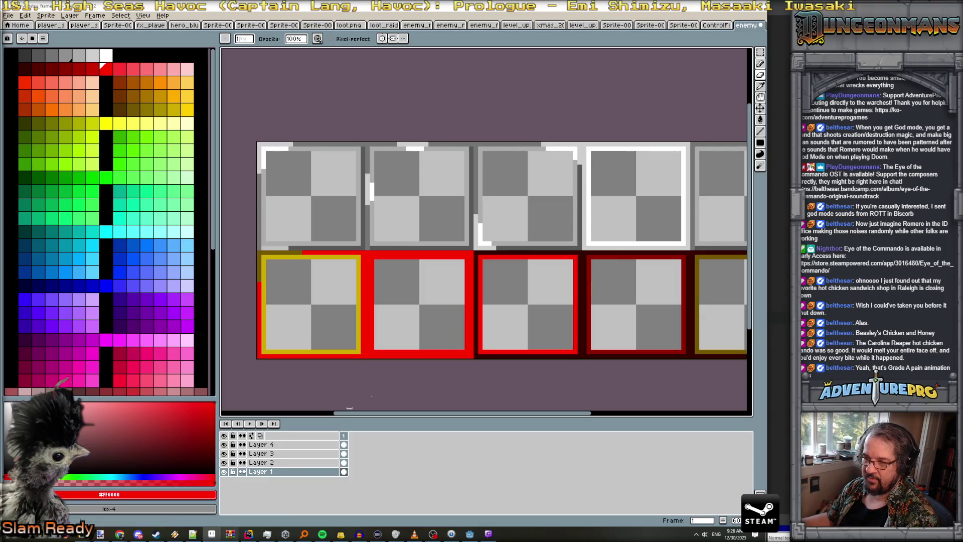
pyautogui.click(224, 445)
pyautogui.click(223, 445)
pyautogui.click(224, 445)
pyautogui.click(224, 445)
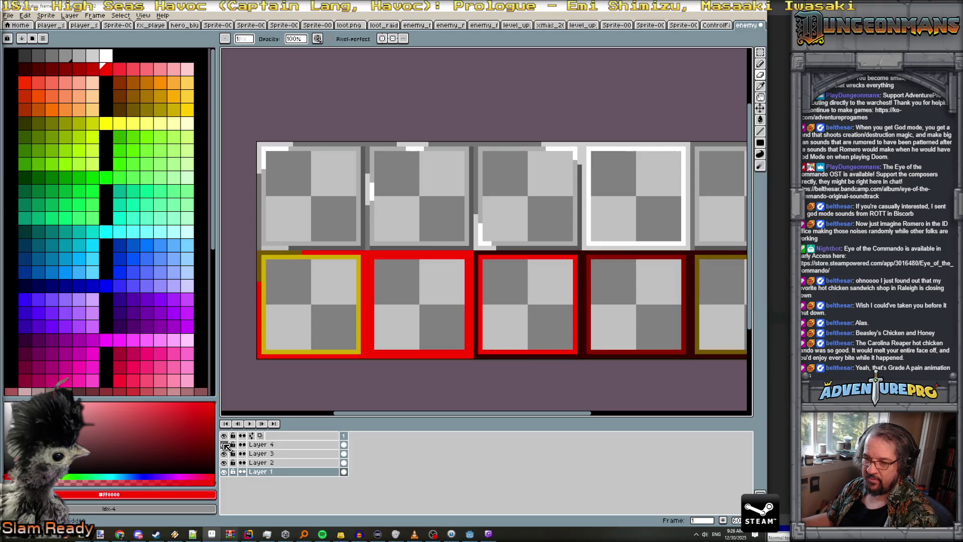
pyautogui.click(259, 444)
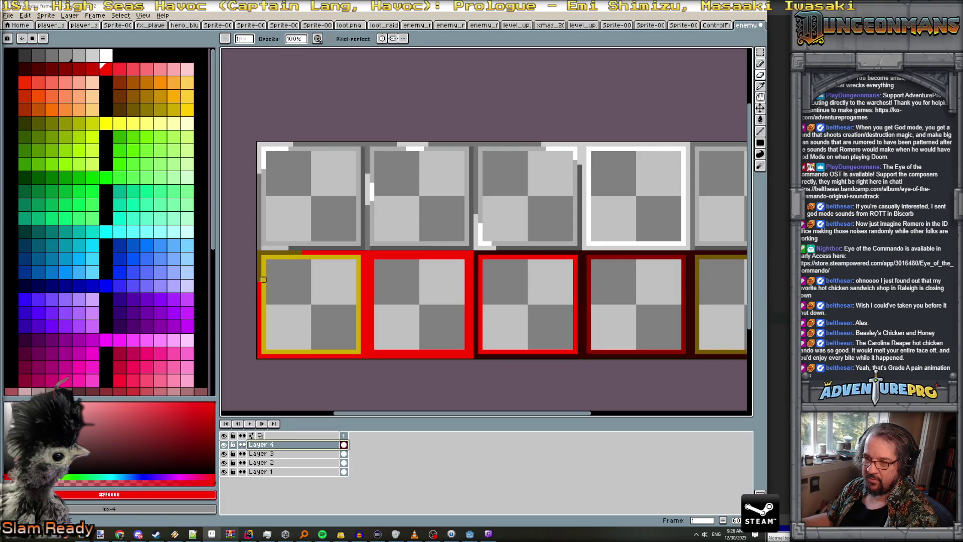
pyautogui.moveTo(259, 253)
pyautogui.mouseDown()
pyautogui.moveTo(308, 252)
pyautogui.moveTo(263, 275)
pyautogui.mouseUp()
pyautogui.click(284, 257)
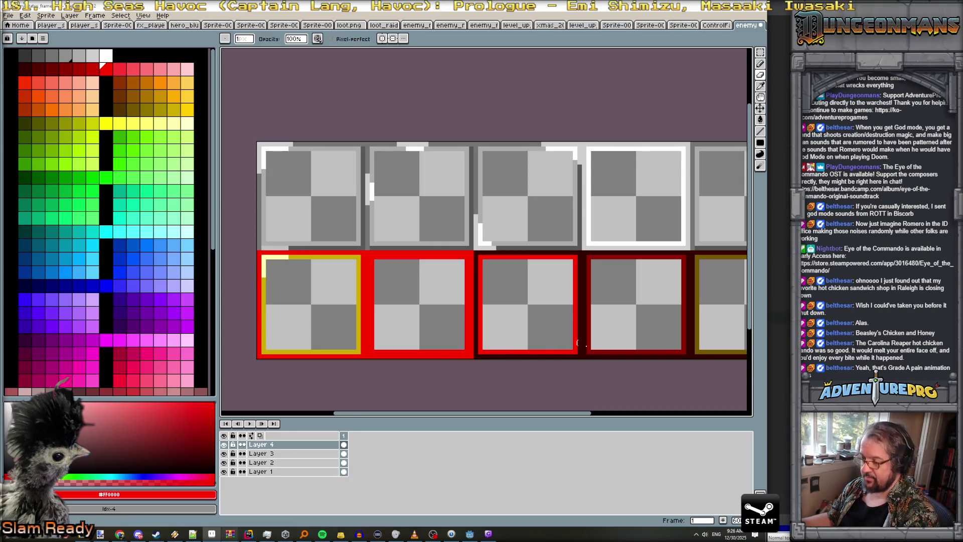
# - Eyedrop dark red #900000 and paint the first frame's left, top and bottom borders on Layer 1
pyautogui.keyDown('alt'); pyautogui.click(591, 349); pyautogui.keyUp('alt')
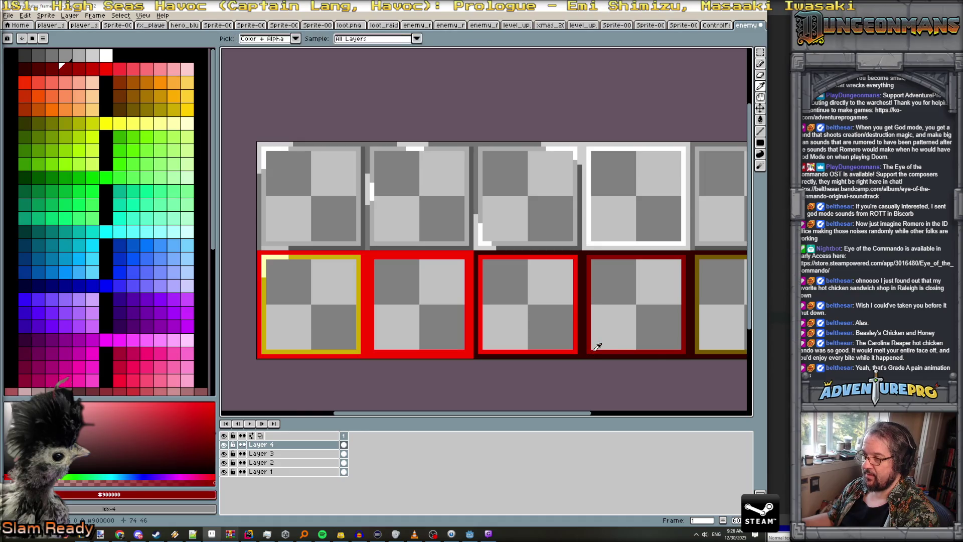
pyautogui.click(253, 472)
pyautogui.moveTo(264, 350); pyautogui.dragTo(264, 324)
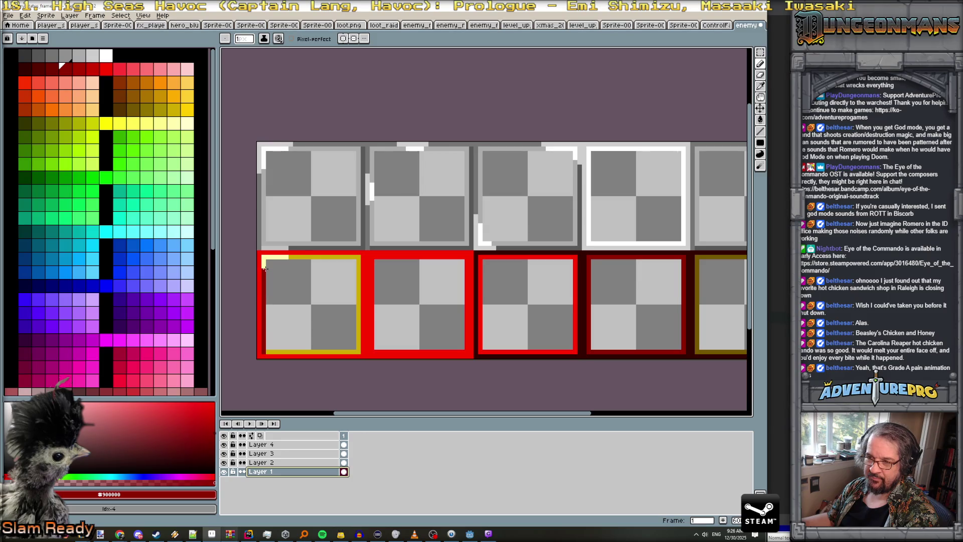
pyautogui.moveTo(265, 259)
pyautogui.mouseDown()
pyautogui.moveTo(357, 257)
pyautogui.moveTo(358, 319)
pyautogui.mouseUp()
pyautogui.moveTo(349, 352); pyautogui.dragTo(269, 351)
pyautogui.scroll(-1, 505, 335)
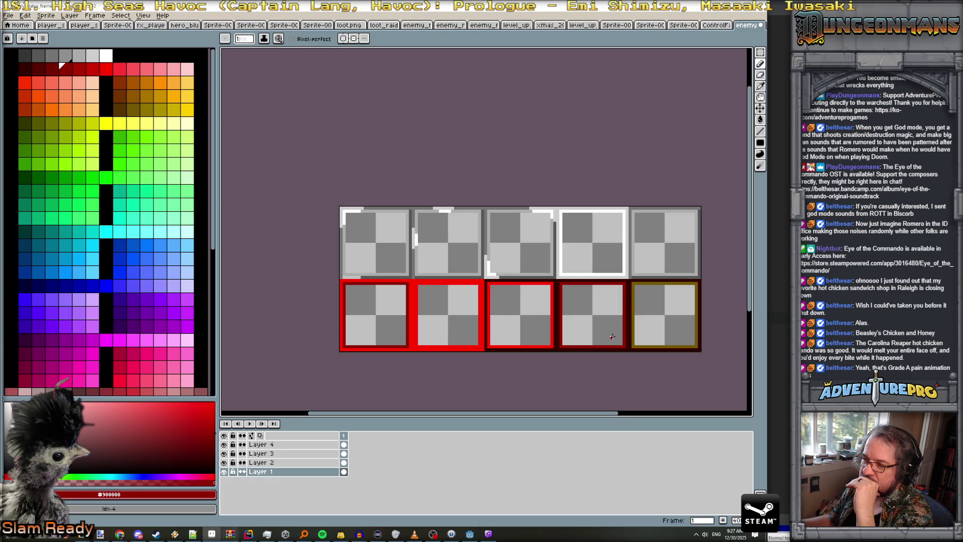
pyautogui.scroll(1, 437, 328)
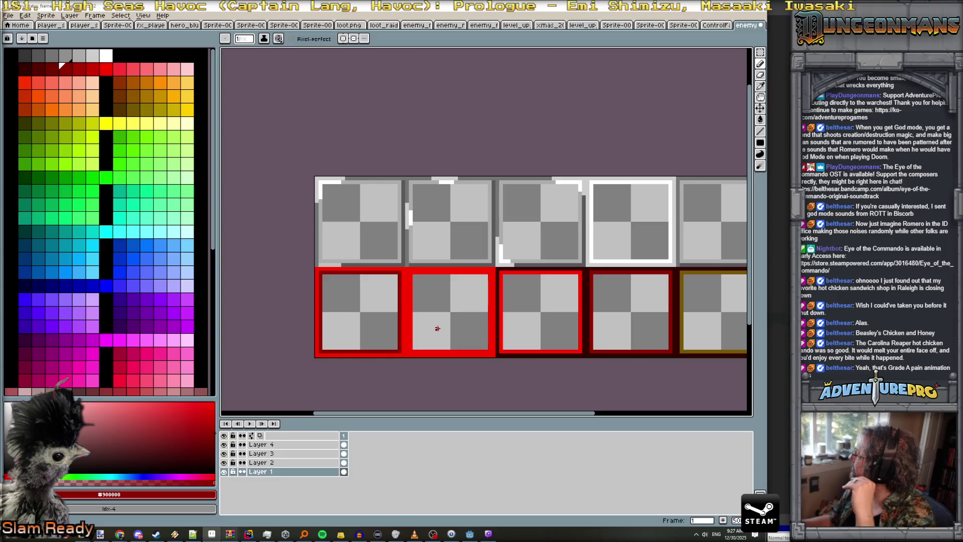
pyautogui.scroll(1, 438, 320)
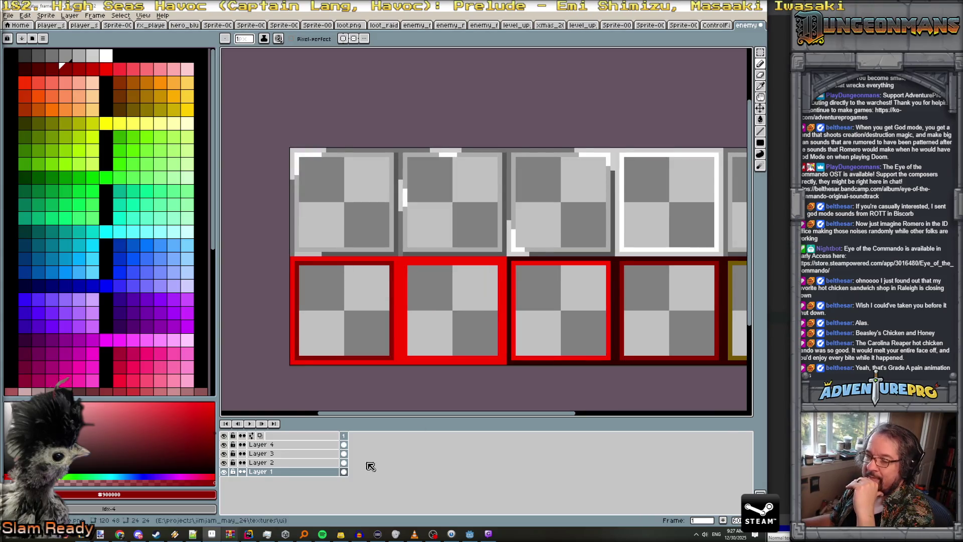
# - Hide Layers 2, 3 and 4, leaving only Layer 1's red frame, and fit the sheet in view
pyautogui.click(224, 446)
pyautogui.click(224, 454)
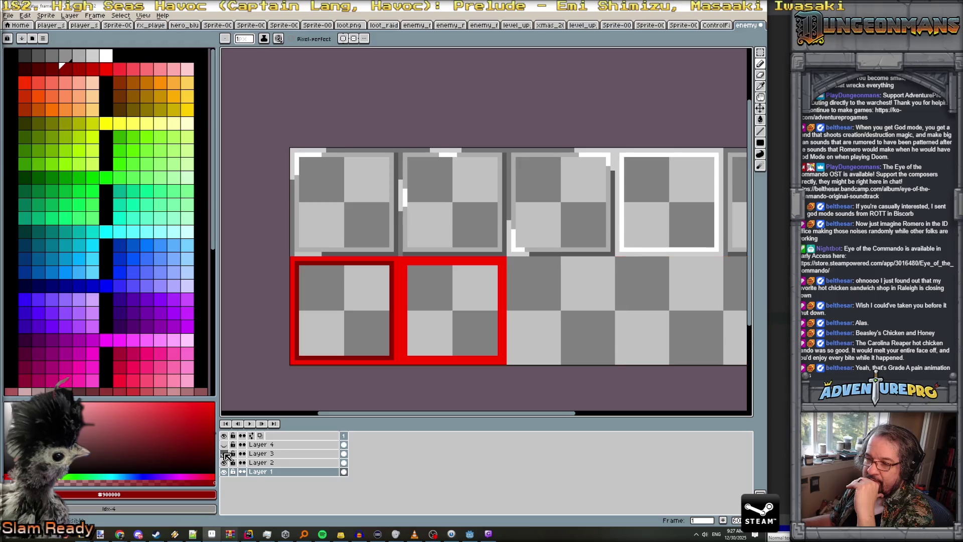
pyautogui.click(224, 463)
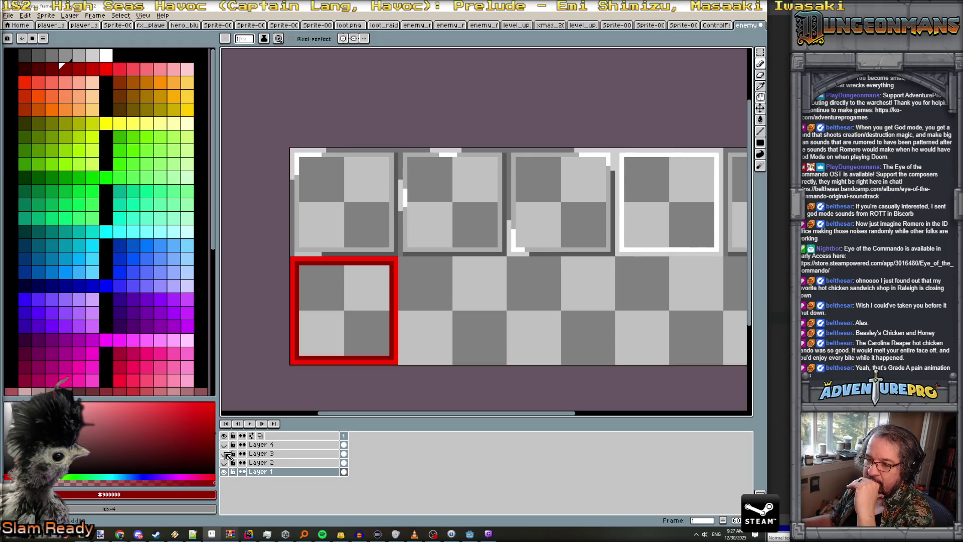
pyautogui.click(224, 454)
pyautogui.click(224, 444)
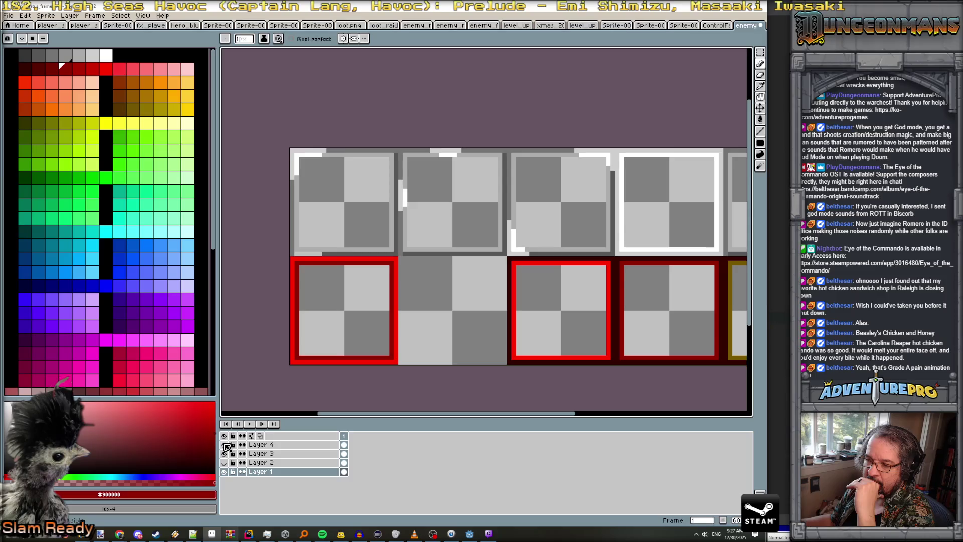
pyautogui.click(224, 444)
pyautogui.click(225, 454)
pyautogui.press('-')
# - Delete Layers 4 and 3 and rename the remaining bottom layer to 'base'
pyautogui.click(297, 462)
pyautogui.click(288, 446)
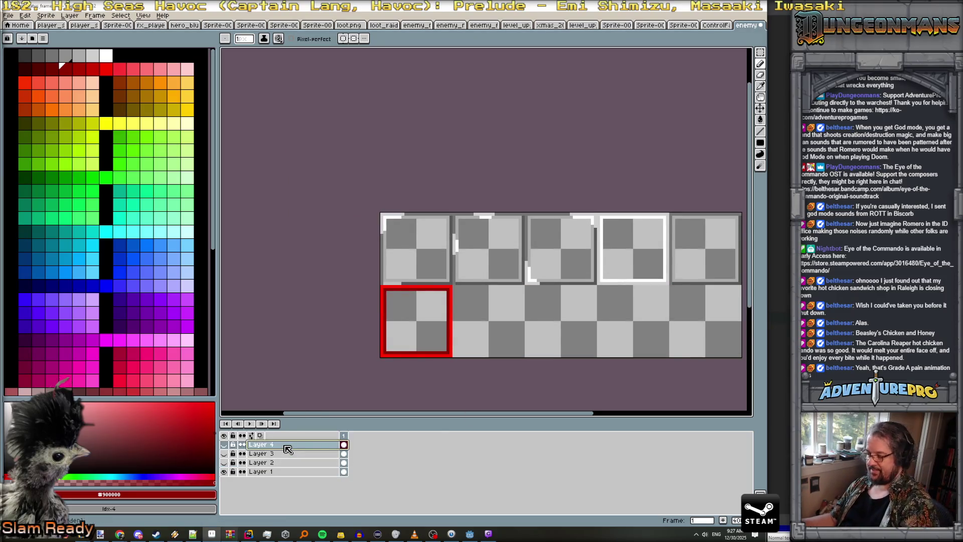
pyautogui.press('Delete')
pyautogui.press('Delete')
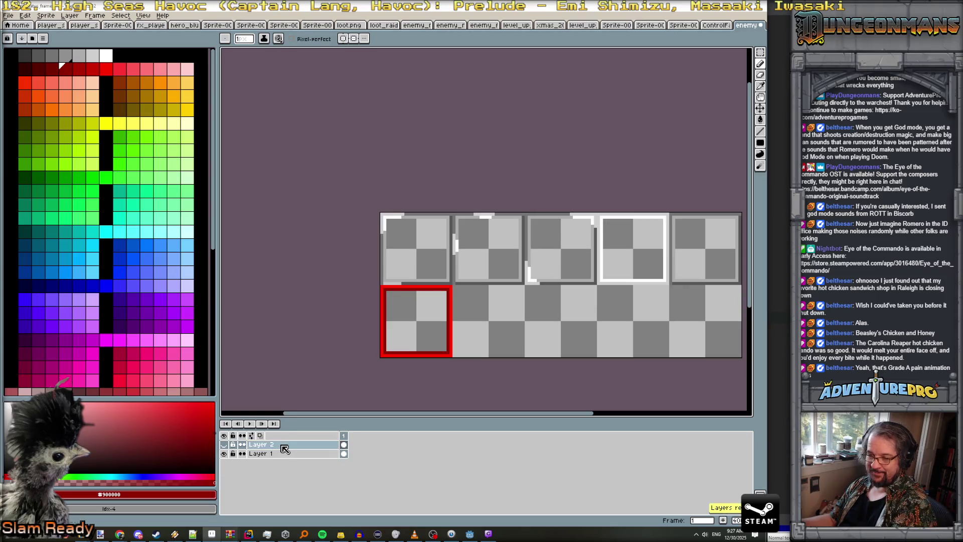
pyautogui.press('Delete')
pyautogui.doubleClick(285, 445)
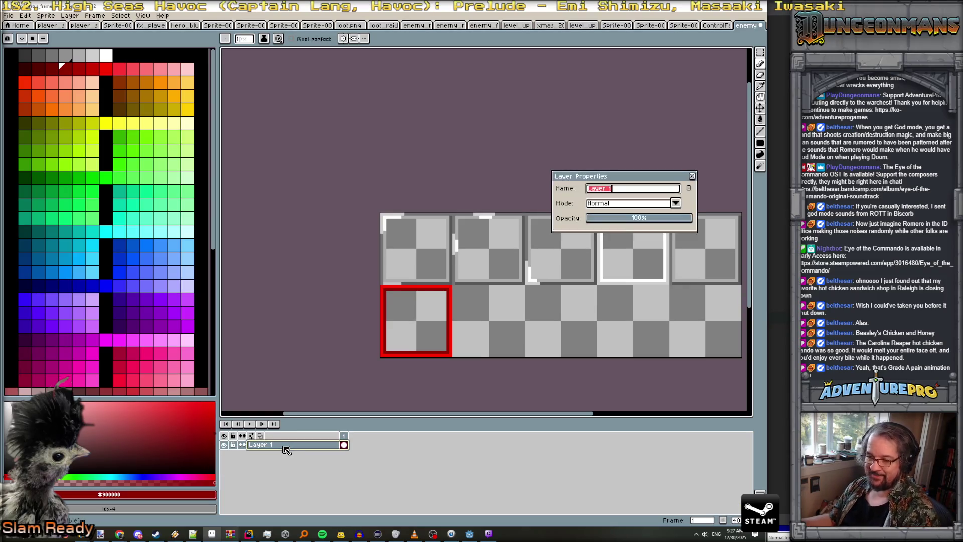
pyautogui.write('abse')
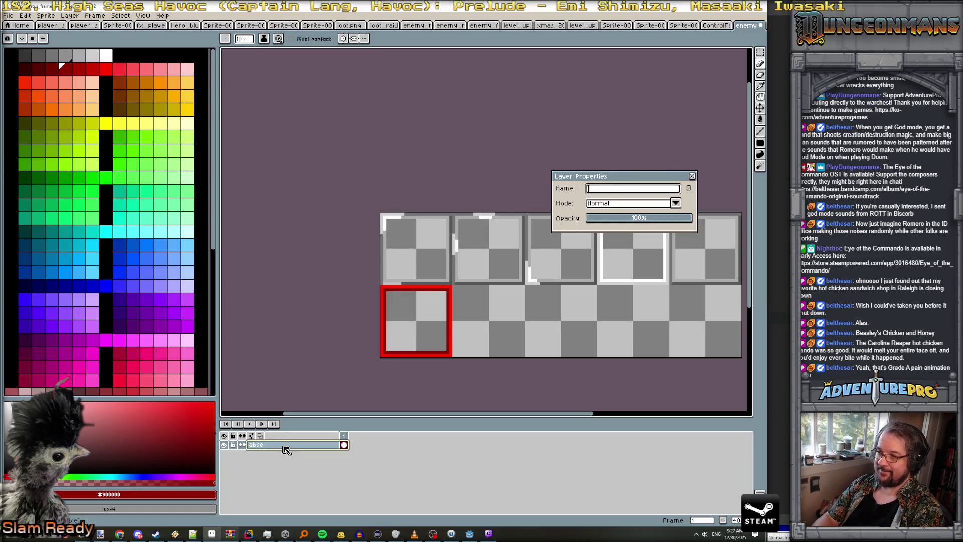
pyautogui.press('Return')
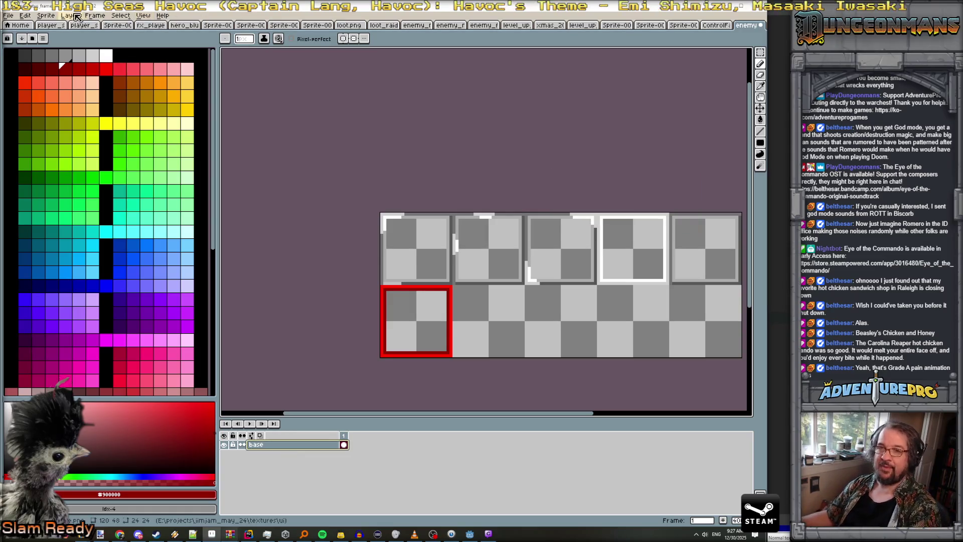
# - Add a new layer above base named 'danger_anim'
pyautogui.click(70, 16)
pyautogui.click(156, 61)
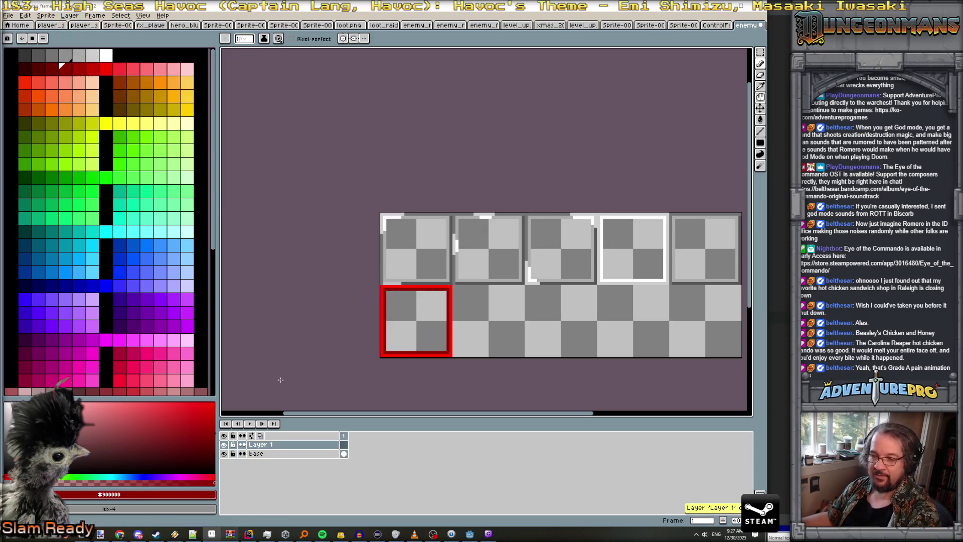
pyautogui.doubleClick(274, 447)
pyautogui.write('dan')
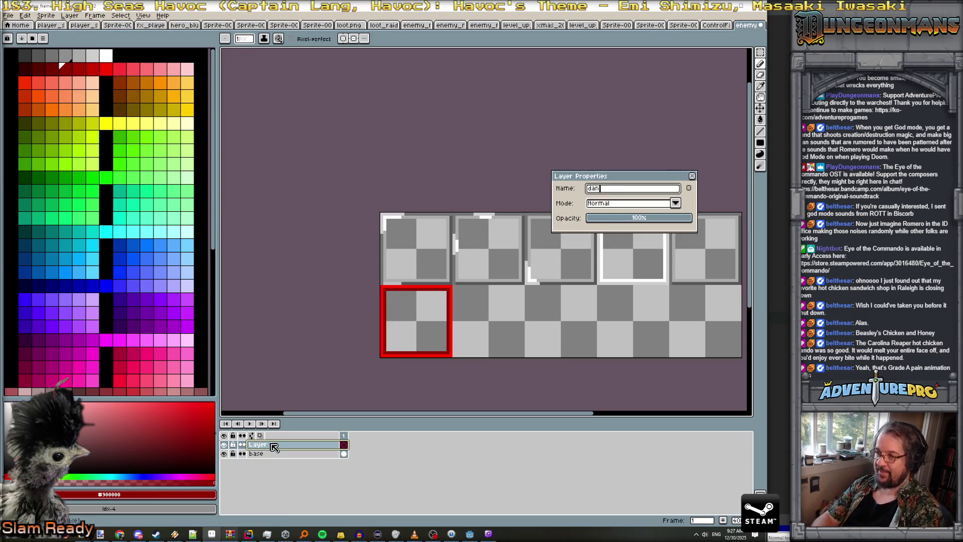
pyautogui.press('Return')
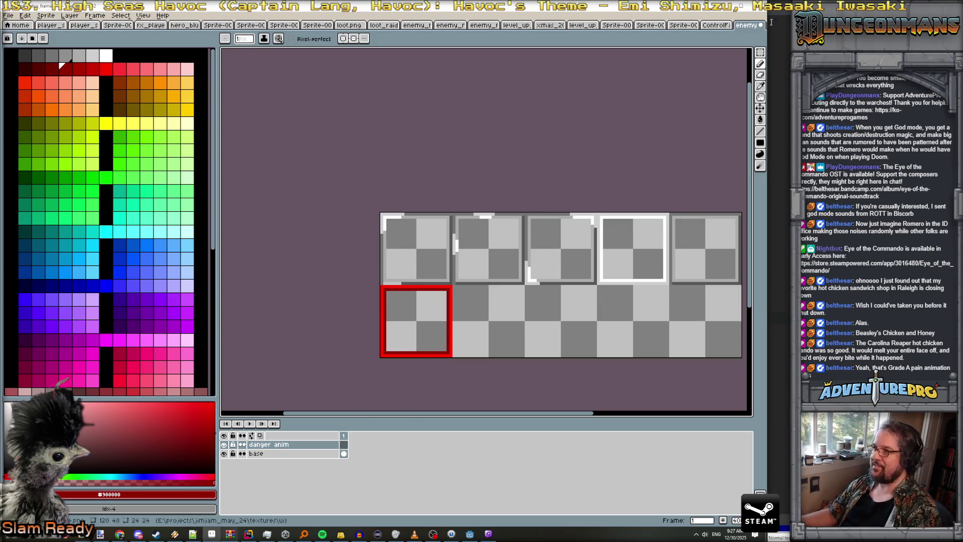
# - Copy the marquee-selected red-bordered tile into a new sprite and add a second frame
pyautogui.press('m')
pyautogui.moveTo(381, 286); pyautogui.dragTo(450, 370)
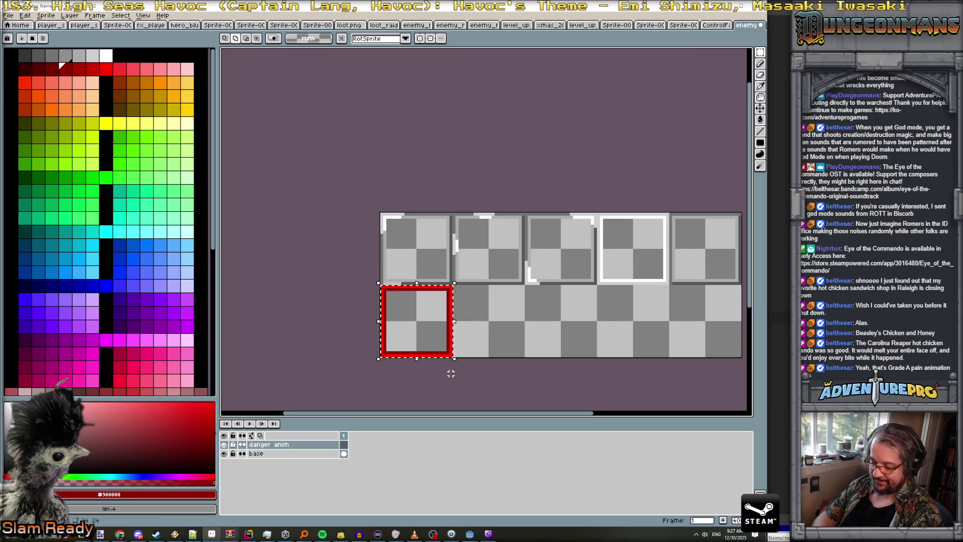
pyautogui.hotkey('alt', 'f')
pyautogui.press('n')
pyautogui.click(368, 335)
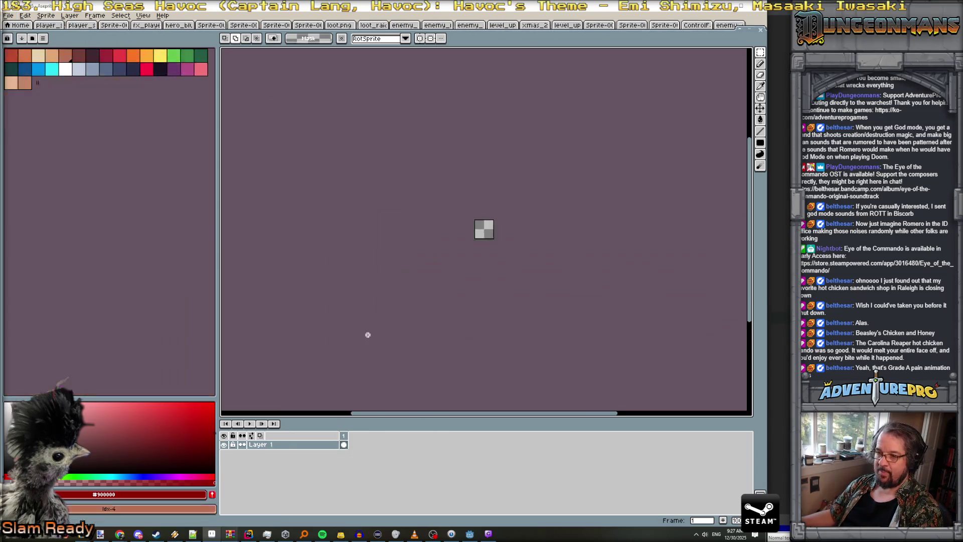
pyautogui.scroll(5, 525, 228)
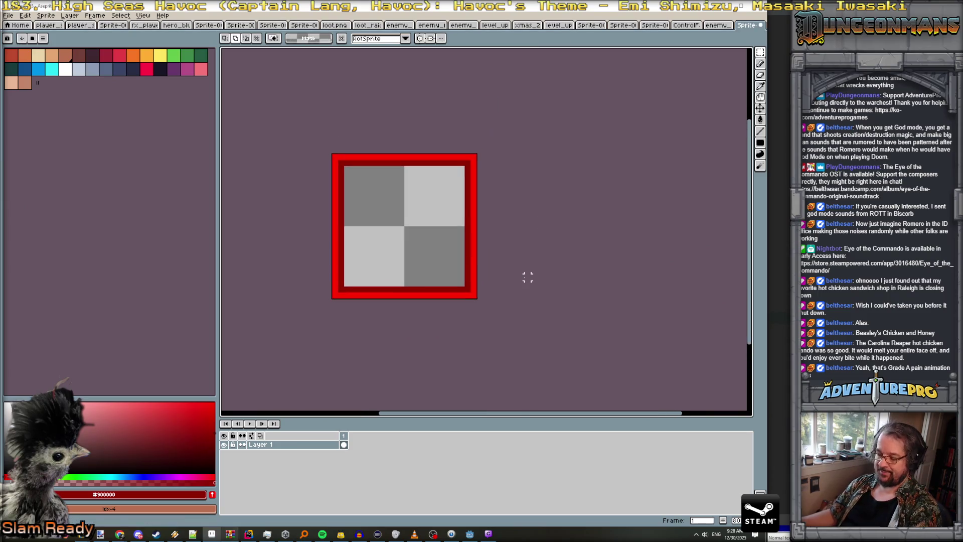
pyautogui.hotkey('alt', 'n')
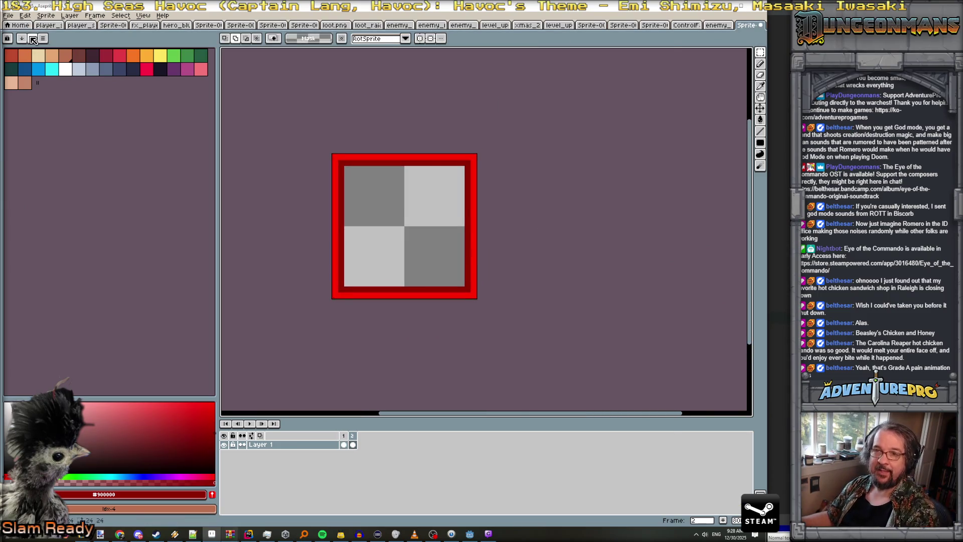
# - Load the gen512_eotc palette preset and return to frame 1
pyautogui.click(32, 39)
pyautogui.scroll(-5, 122, 217)
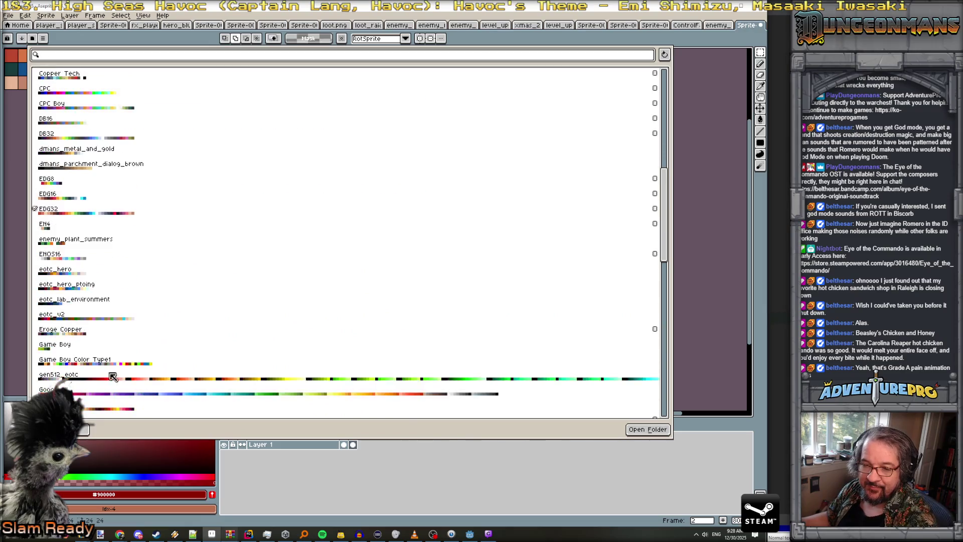
pyautogui.click(113, 376)
pyautogui.press('Escape')
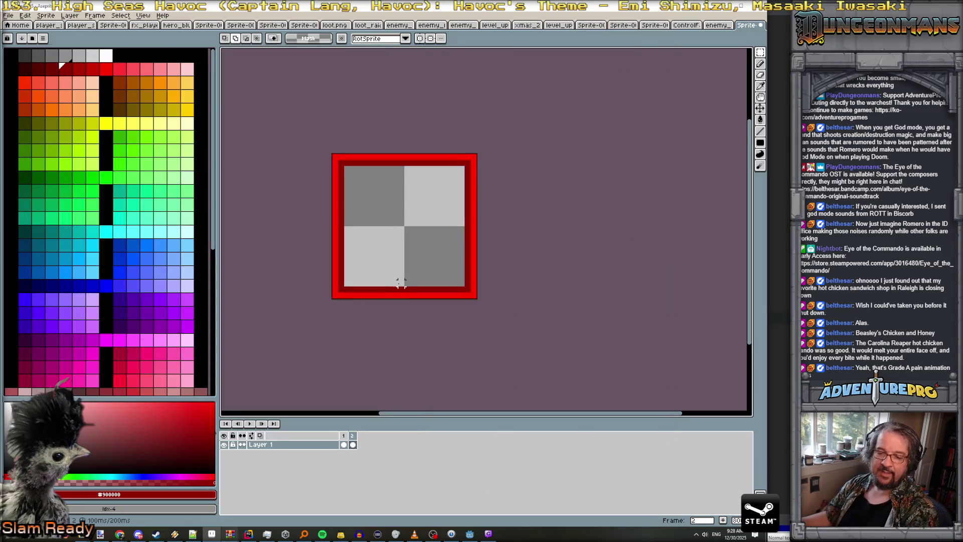
pyautogui.click(344, 437)
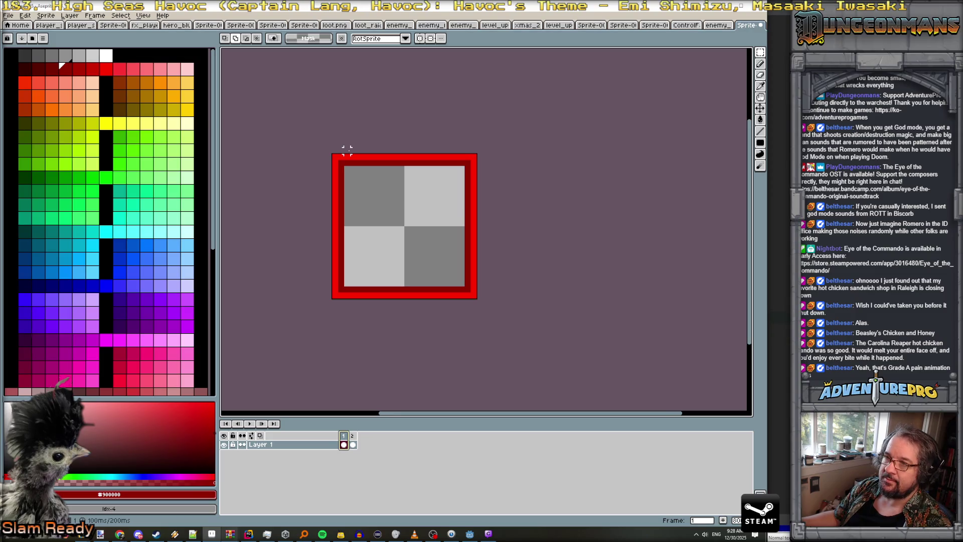
# - Turn symmetry off, pick black, and add a new Layer 2 above Layer 1
pyautogui.click(430, 39)
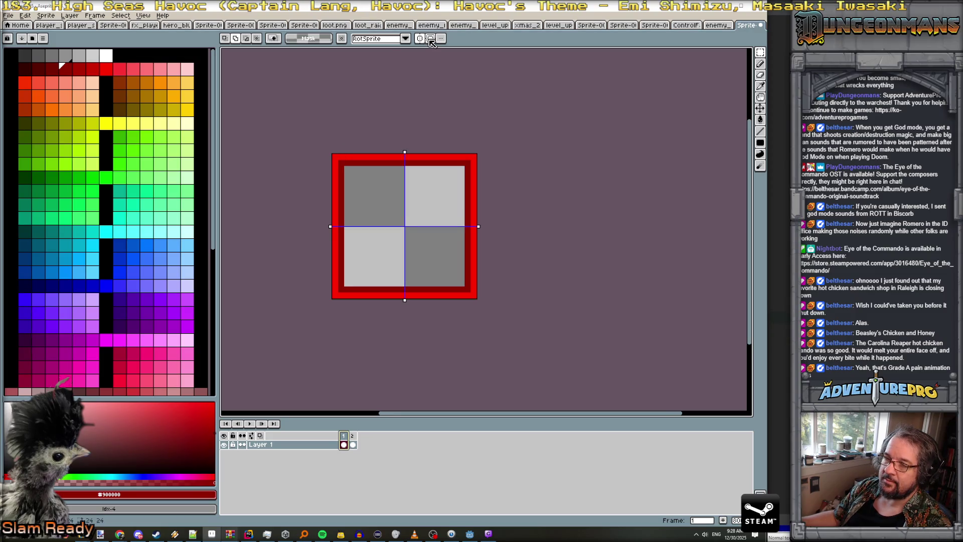
pyautogui.click(430, 40)
pyautogui.click(430, 40)
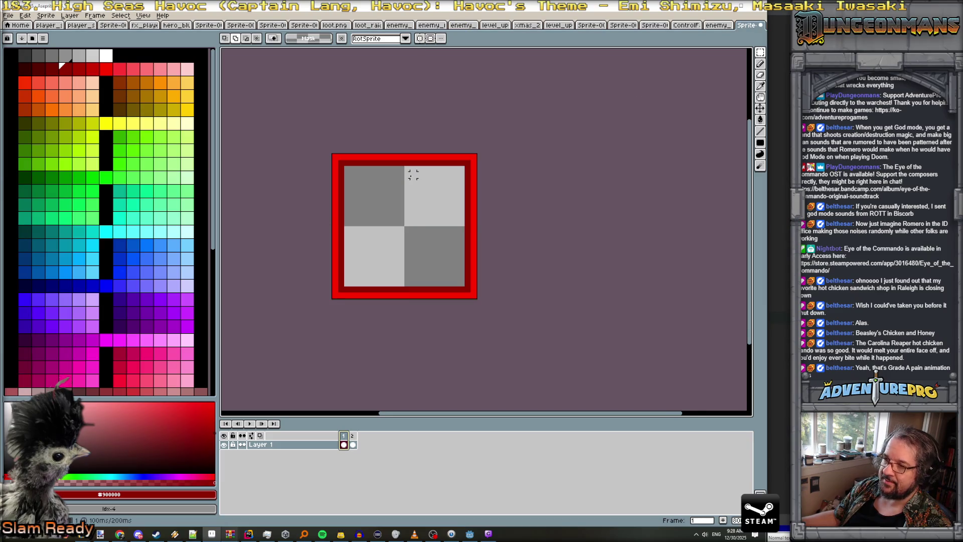
pyautogui.scroll(1, 413, 174)
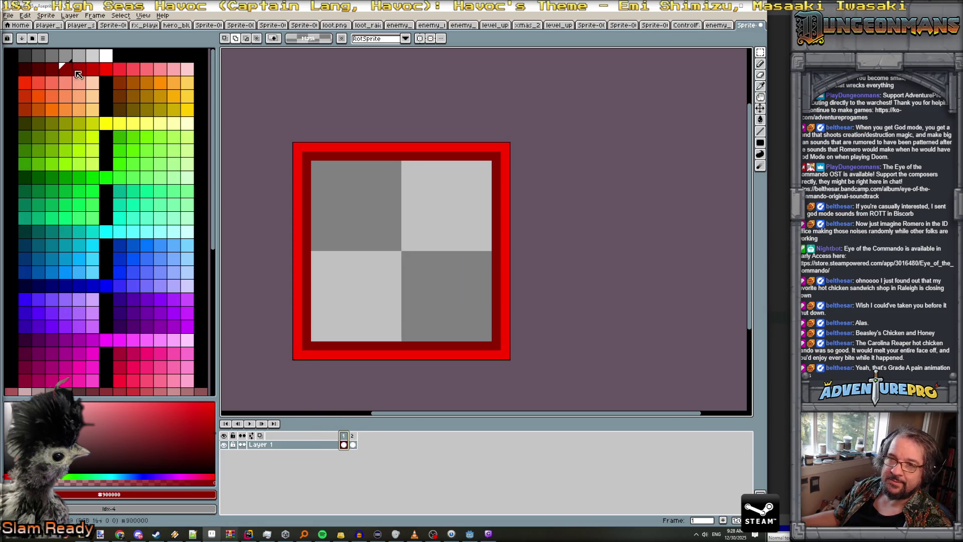
pyautogui.click(119, 55)
pyautogui.click(70, 15)
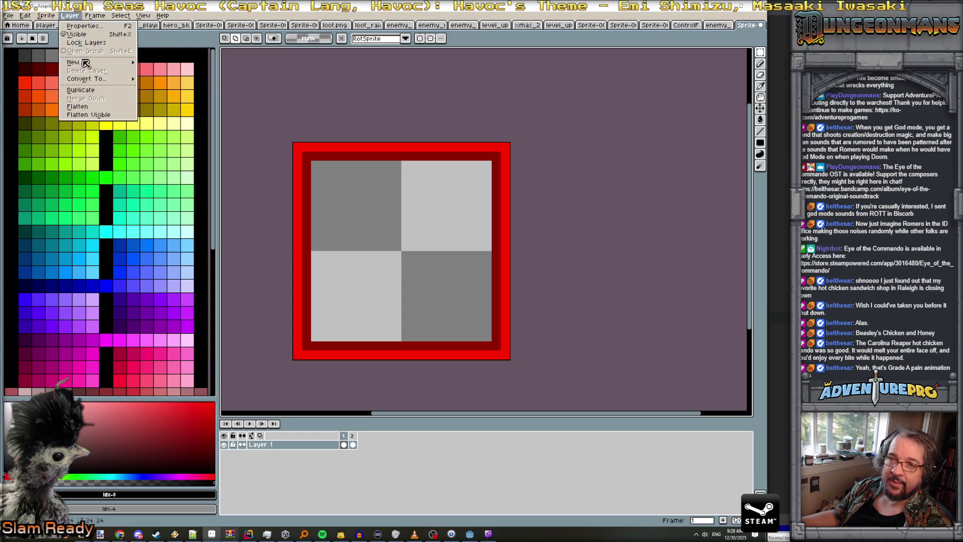
pyautogui.moveTo(99, 63)
pyautogui.click(151, 62)
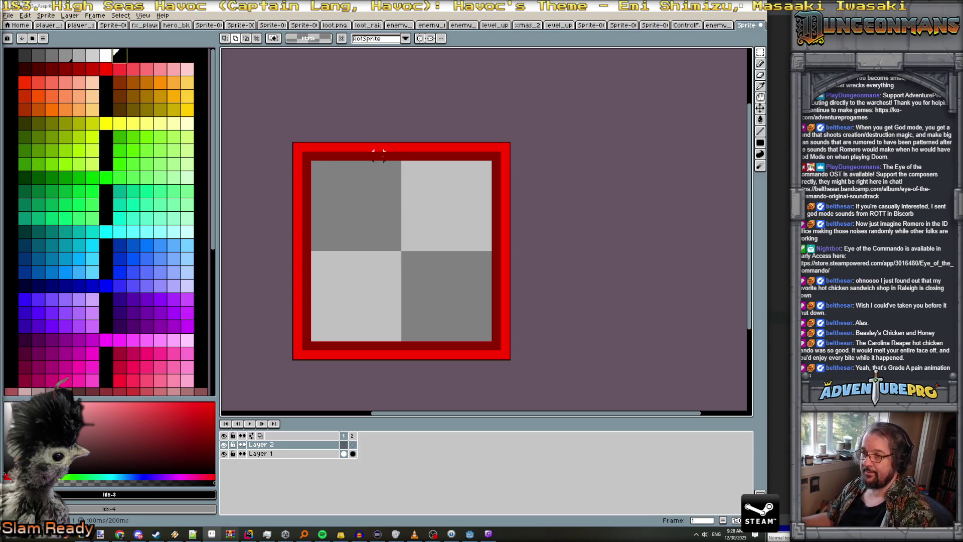
# - Pencil a black segment on the top border in frame 1 and a shifted-left one in frame 2
pyautogui.press('b')
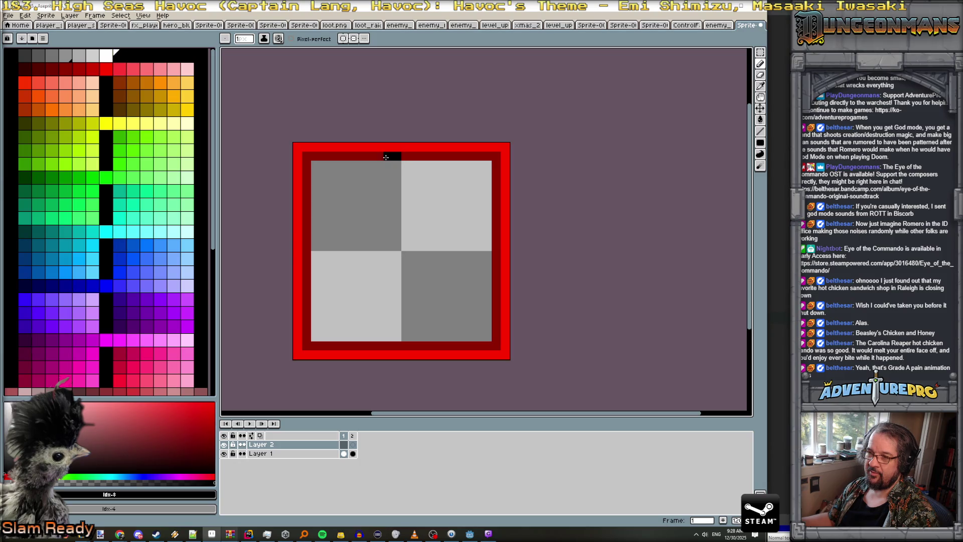
pyautogui.click(380, 157)
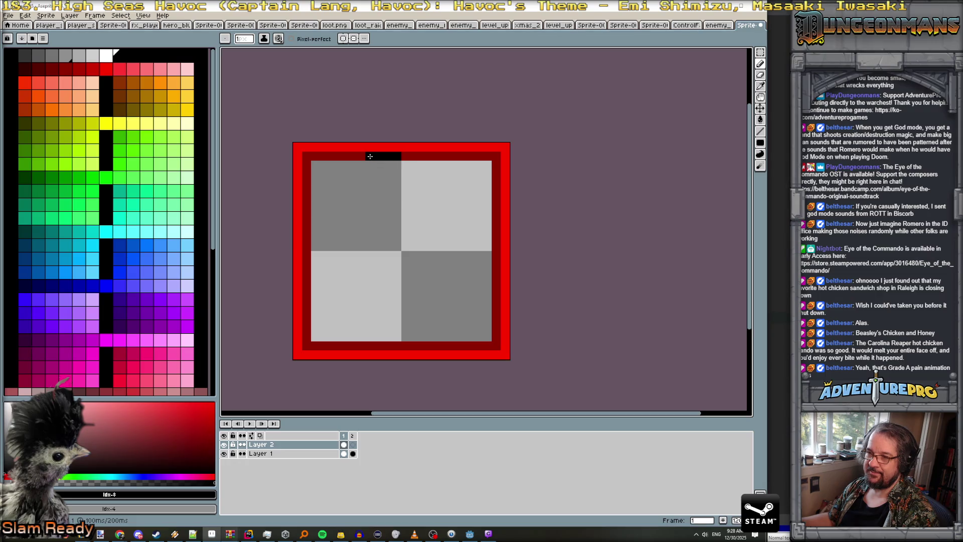
pyautogui.press('Right')
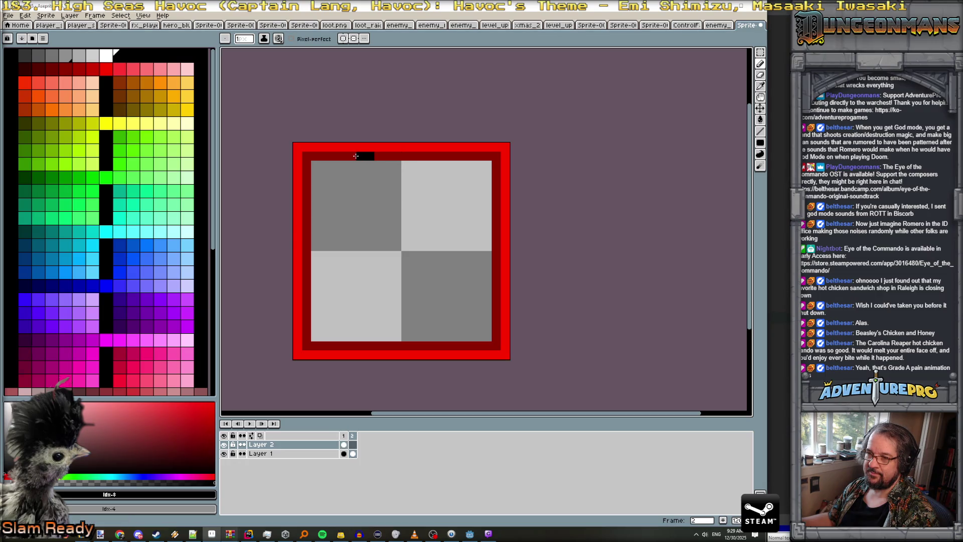
pyautogui.click(352, 156)
pyautogui.press('Left')
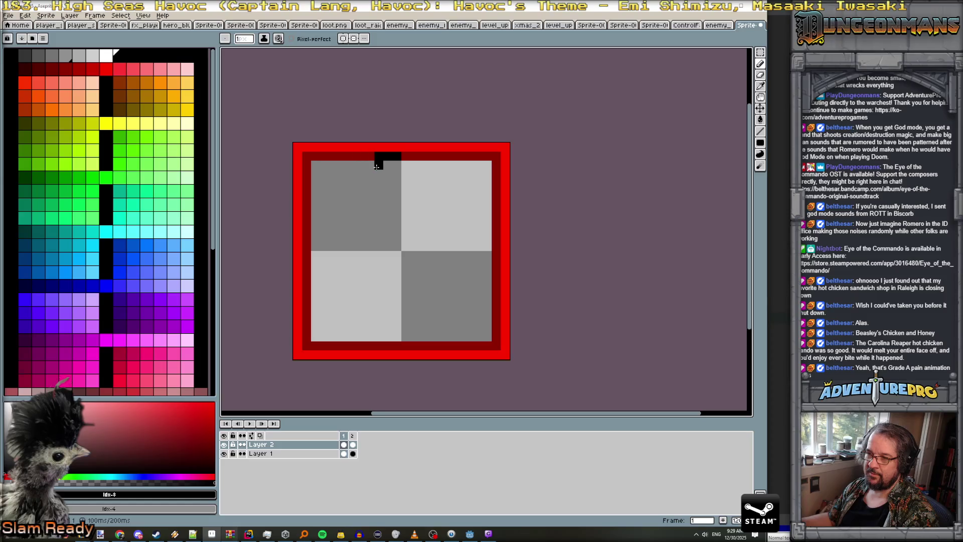
pyautogui.press('Right')
pyautogui.click(345, 158)
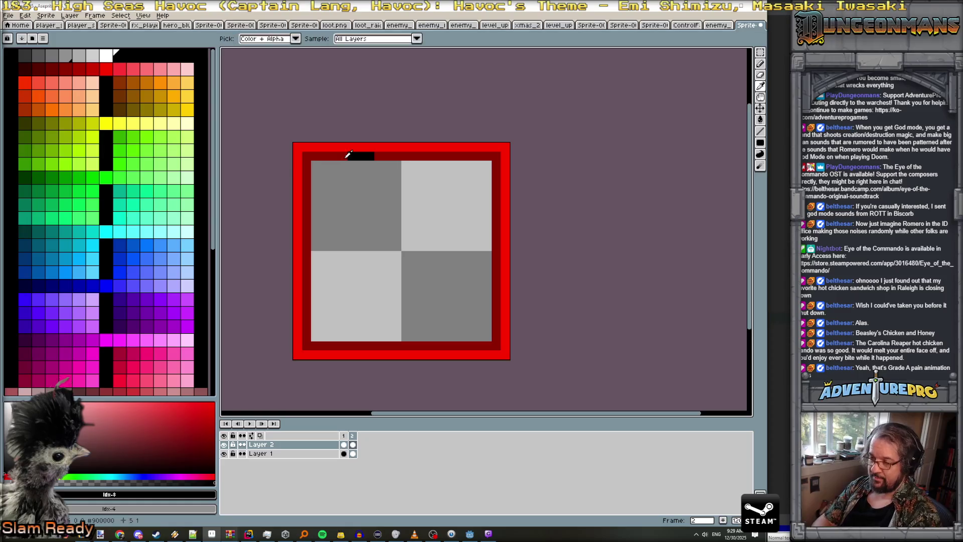
# - Add frames to extend the animation to eight frames, then return to frame 2
pyautogui.hotkey('alt', 'n')
pyautogui.hotkey('alt', 'n')
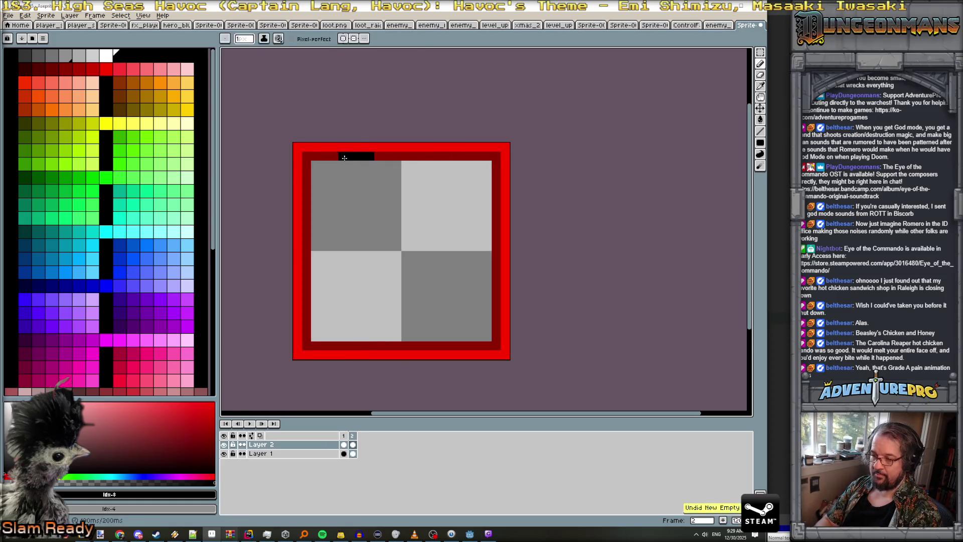
pyautogui.hotkey('alt', 'n')
pyautogui.hotkey('alt', 'n')
pyautogui.hotkey('alt', 'n')
pyautogui.hotkey('alt', 'n')
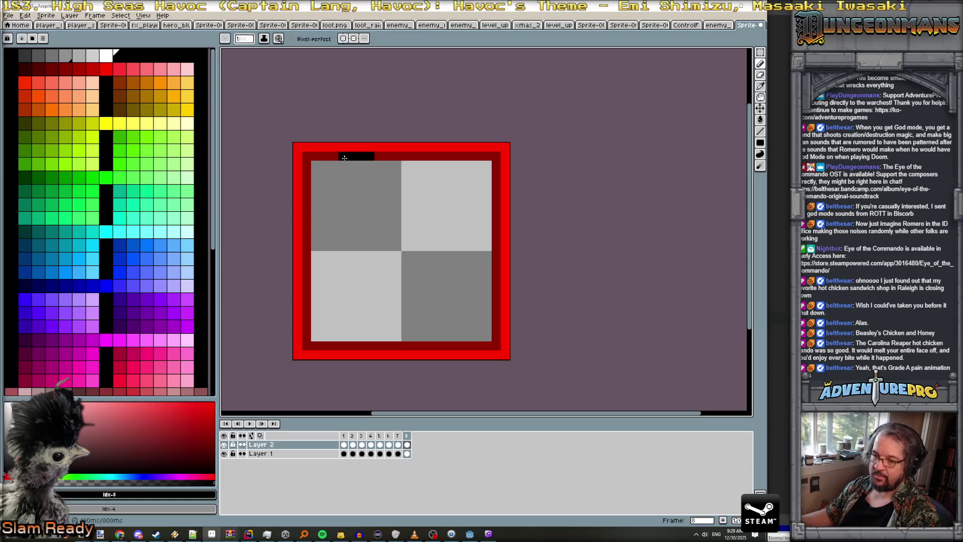
pyautogui.click(363, 446)
pyautogui.moveTo(367, 449); pyautogui.dragTo(399, 450)
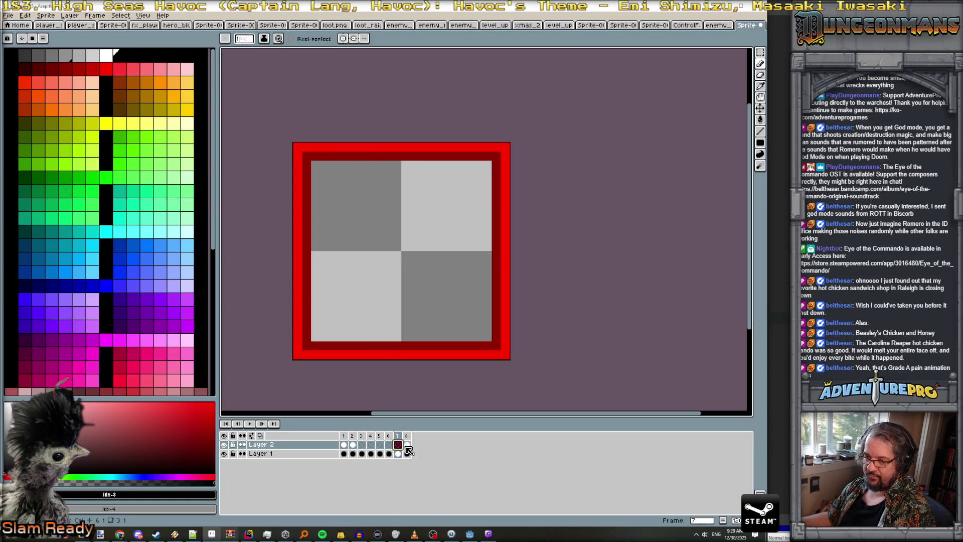
pyautogui.click(363, 447)
pyautogui.click(353, 446)
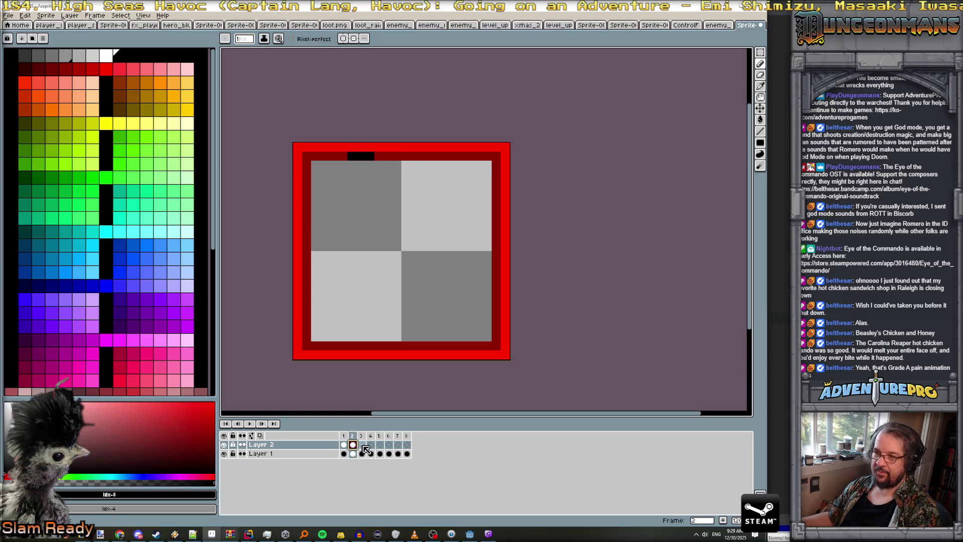
# - Step back and forth through frames 2–4 and 8 to compare the black segment's positions
pyautogui.click(362, 446)
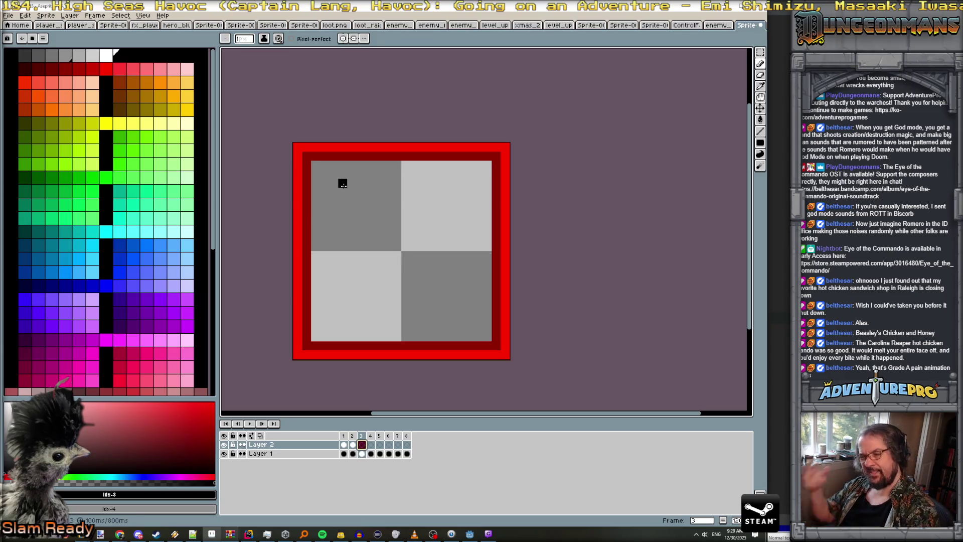
pyautogui.press('Left')
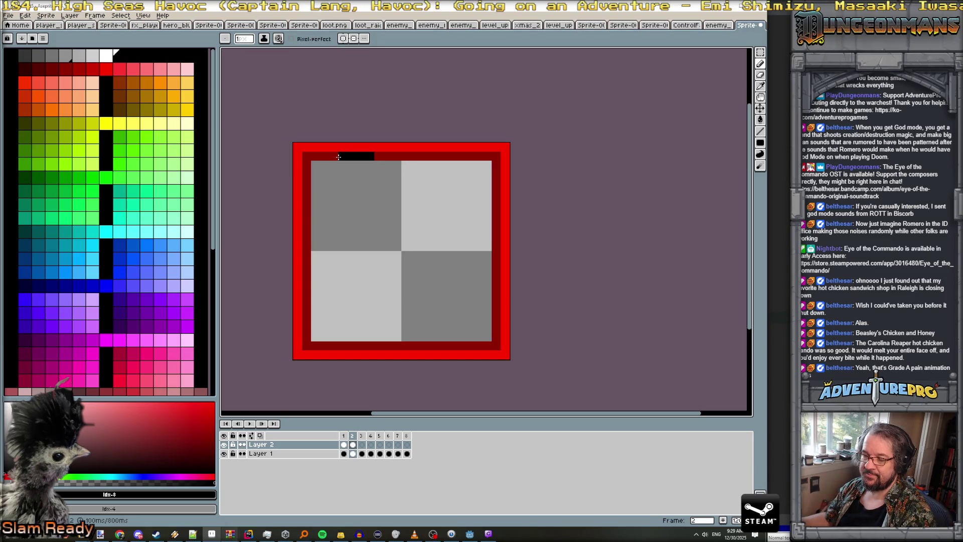
pyautogui.press('Right')
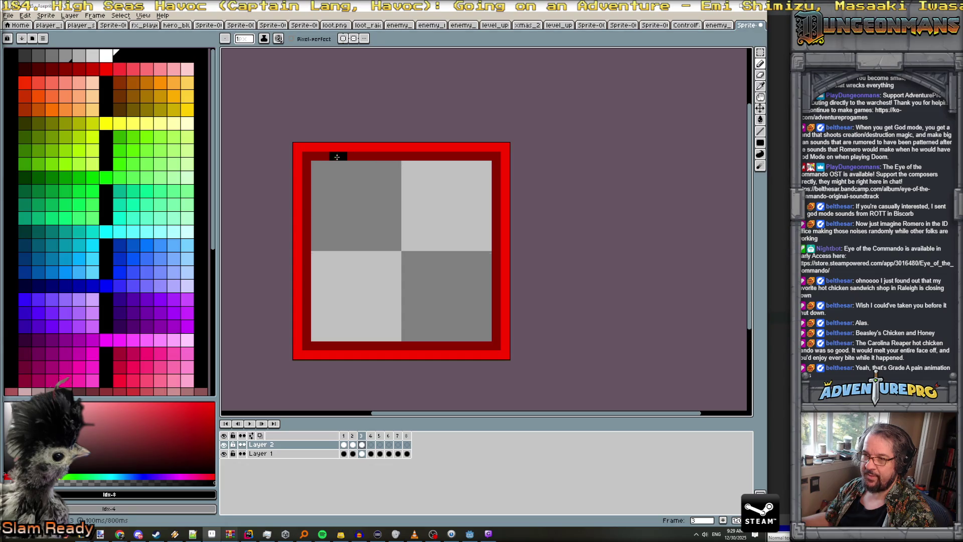
pyautogui.press('Left')
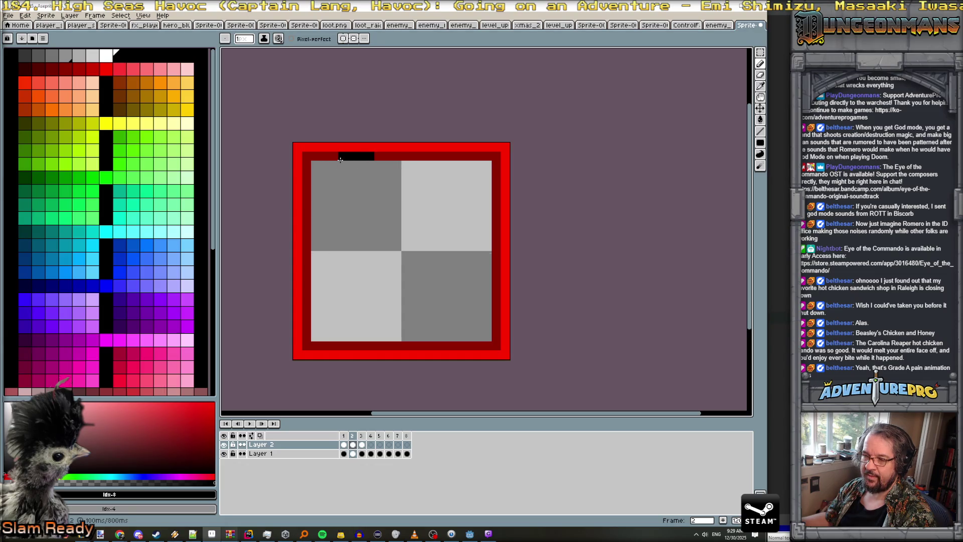
pyautogui.press('Right')
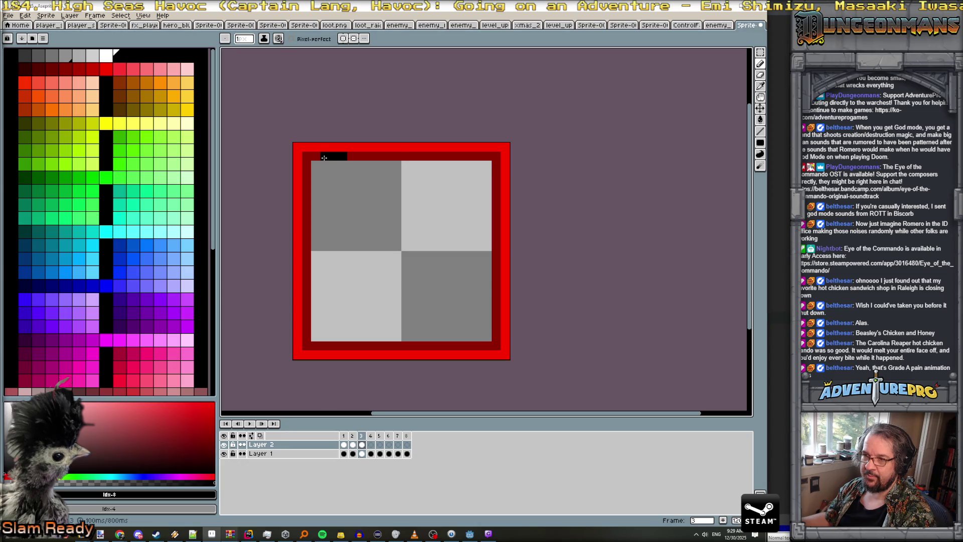
pyautogui.press('Right')
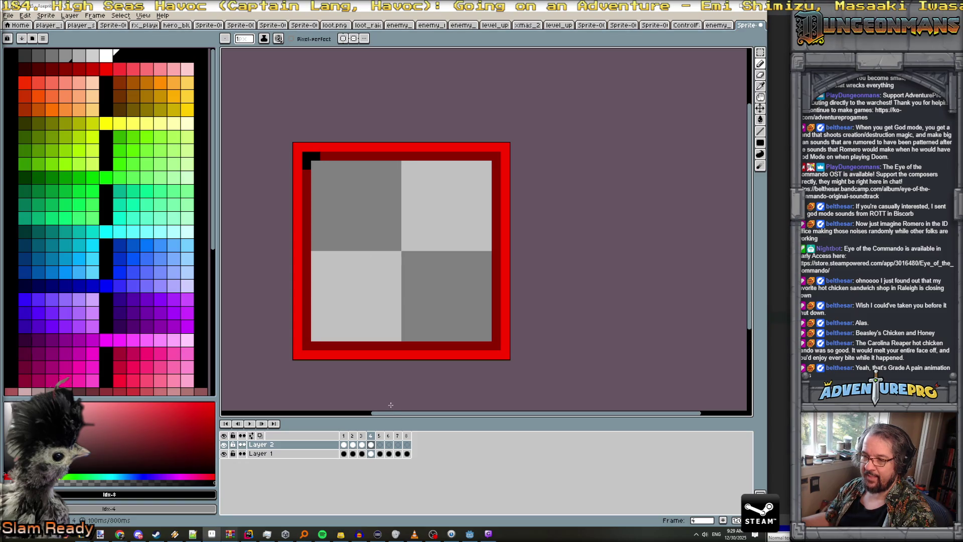
pyautogui.press('Right')
pyautogui.press('Right')
pyautogui.press('Right')
# - Paint the black run down the left inner edge and play the animation to preview the loop
pyautogui.press('Right')
pyautogui.press('Right')
pyautogui.press('Right')
pyautogui.press('Left')
pyautogui.press('Left')
pyautogui.press('Left')
pyautogui.moveTo(307, 175); pyautogui.dragTo(307, 235)
pyautogui.press('Right')
pyautogui.press('Right')
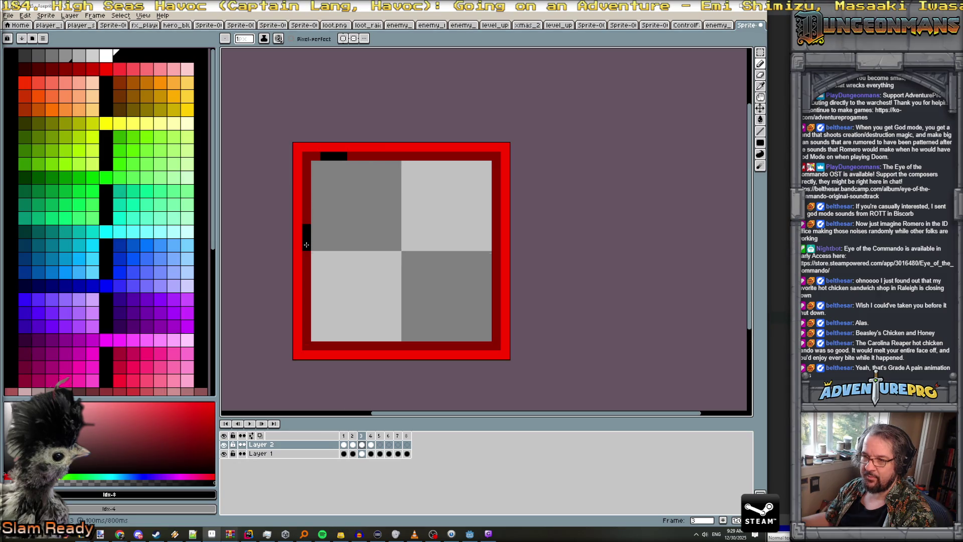
pyautogui.click(307, 244)
pyautogui.press('Right')
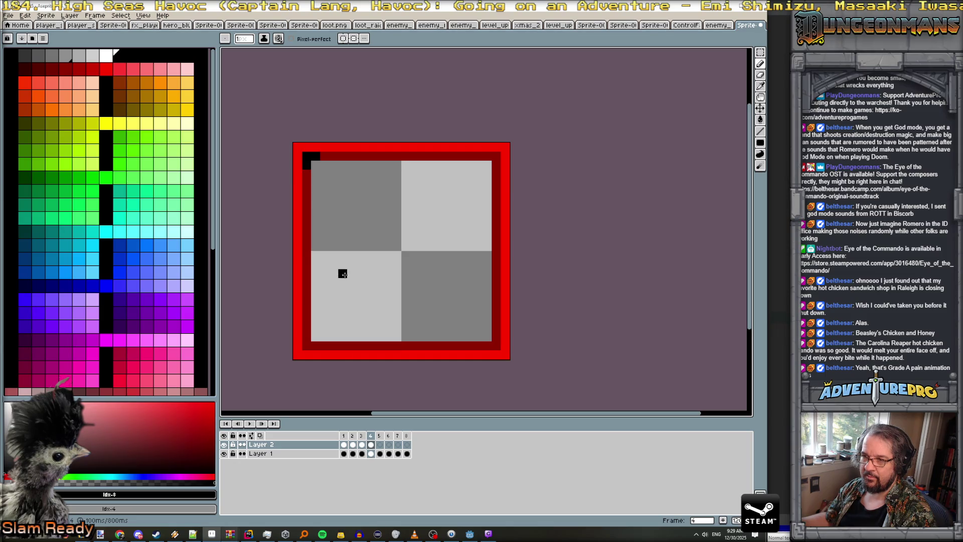
pyautogui.press('Return')
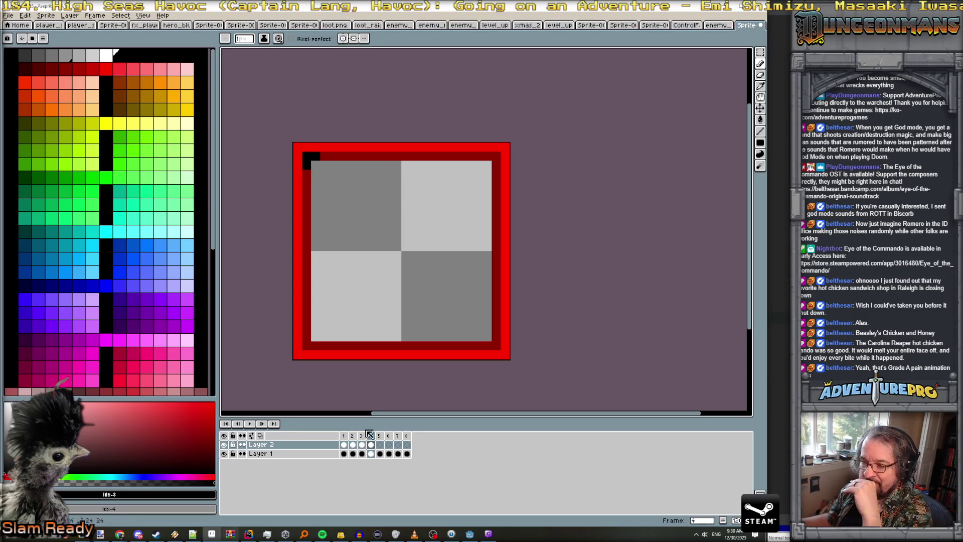
# - On frame 1, draw a black L-shape in the border's top-left inner corner
pyautogui.click(361, 445)
pyautogui.click(352, 445)
pyautogui.click(344, 445)
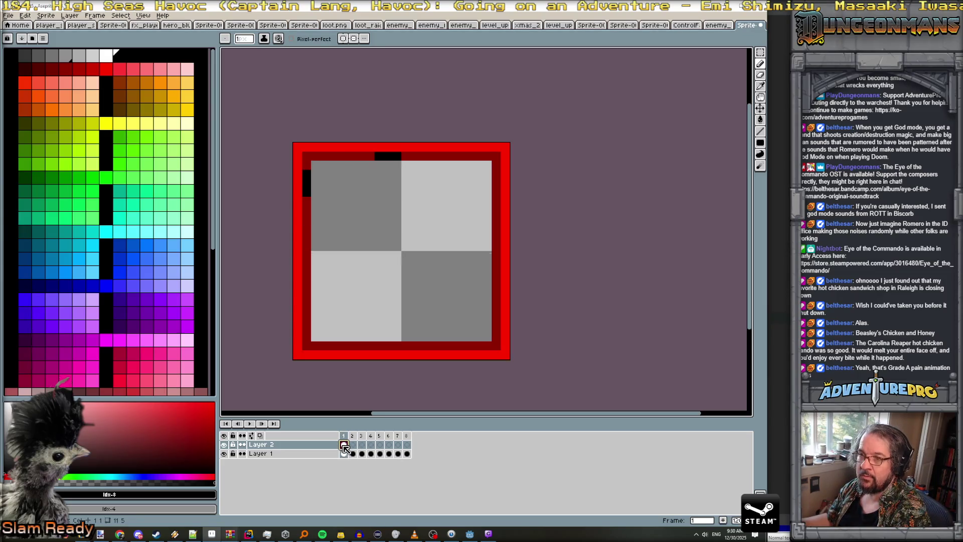
pyautogui.moveTo(307, 165); pyautogui.dragTo(315, 157)
pyautogui.click(307, 174)
pyautogui.click(324, 156)
pyautogui.click(334, 165)
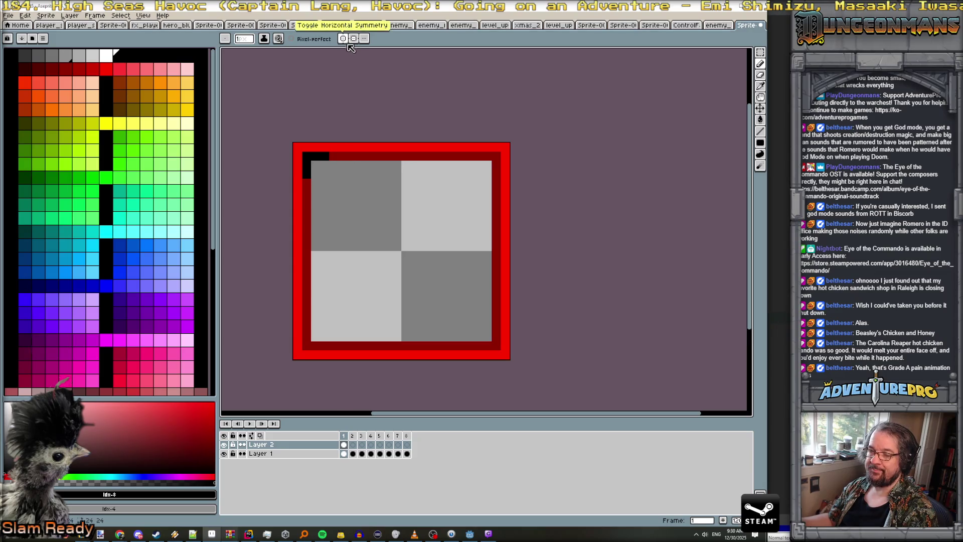
pyautogui.click(334, 165)
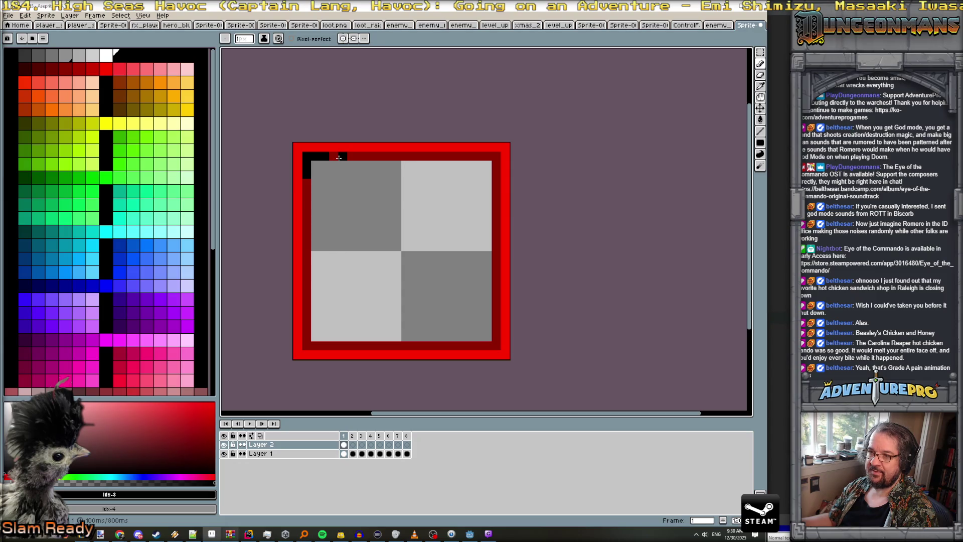
# - Add black corner pixels on frames 3 and 4, then return to frame 1
pyautogui.press('Right')
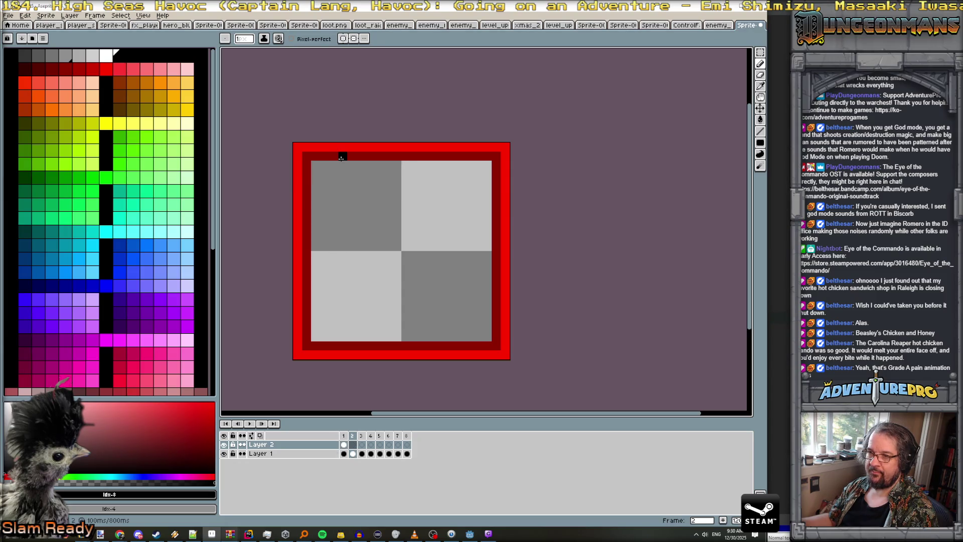
pyautogui.press('Right')
pyautogui.click(366, 158)
pyautogui.press('Right')
pyautogui.click(379, 158)
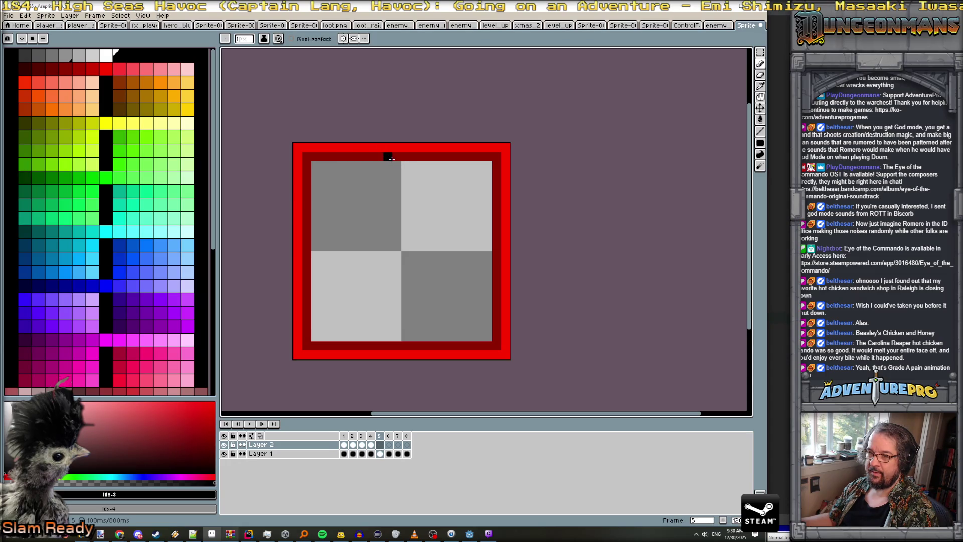
pyautogui.press('Right')
pyautogui.press('Left')
pyautogui.press('Left')
pyautogui.press('Left')
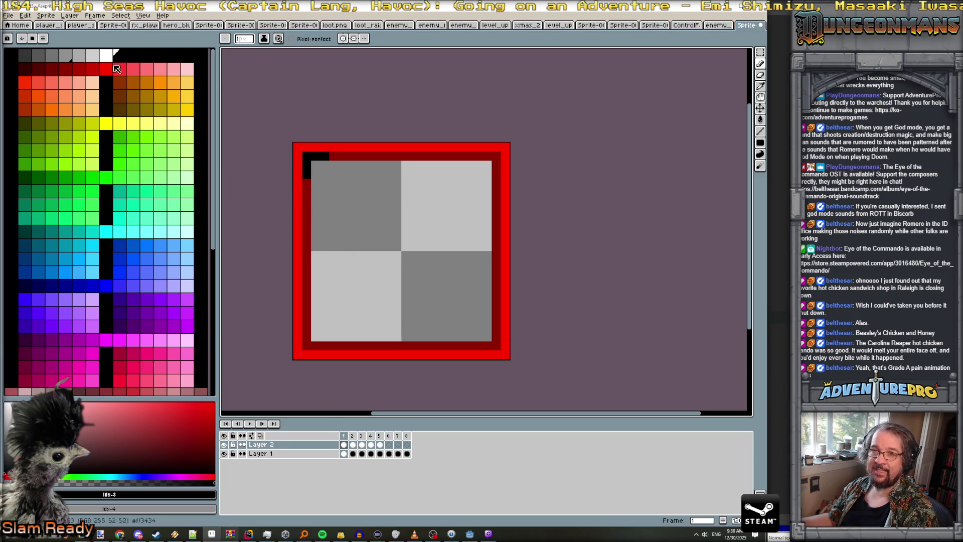
# - Add a new empty Layer 3 above Layer 2
pyautogui.click(76, 18)
pyautogui.moveTo(93, 66)
pyautogui.click(151, 60)
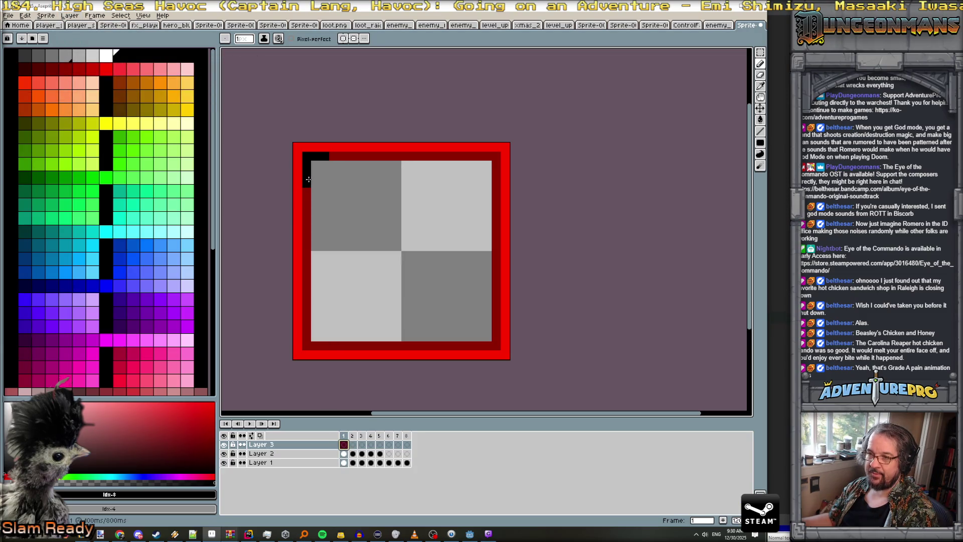
# - With horizontal and vertical symmetry, draw black L-corners on Layer 3 and link its cels across frames 1–8
pyautogui.click(343, 39)
pyautogui.click(354, 38)
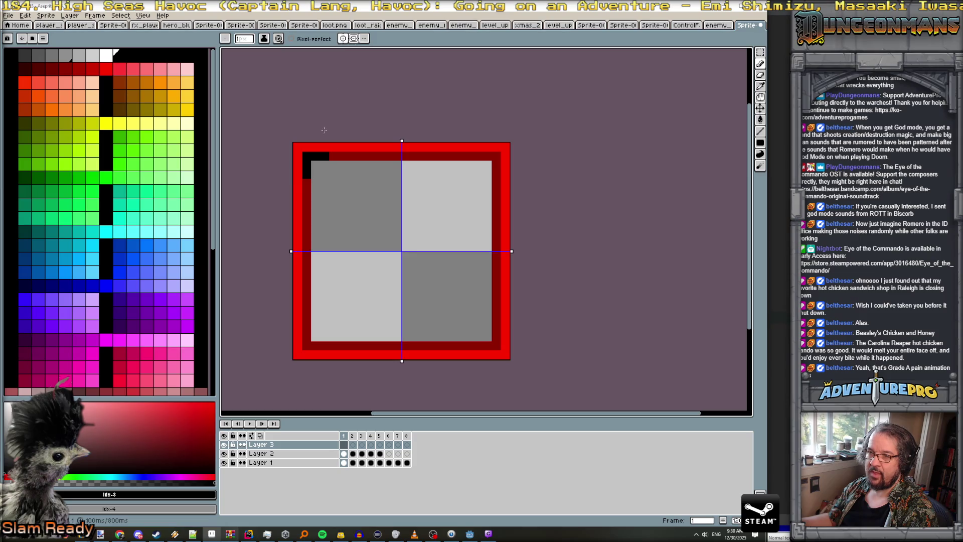
pyautogui.moveTo(307, 177)
pyautogui.mouseDown()
pyautogui.moveTo(307, 156)
pyautogui.moveTo(323, 157)
pyautogui.mouseUp()
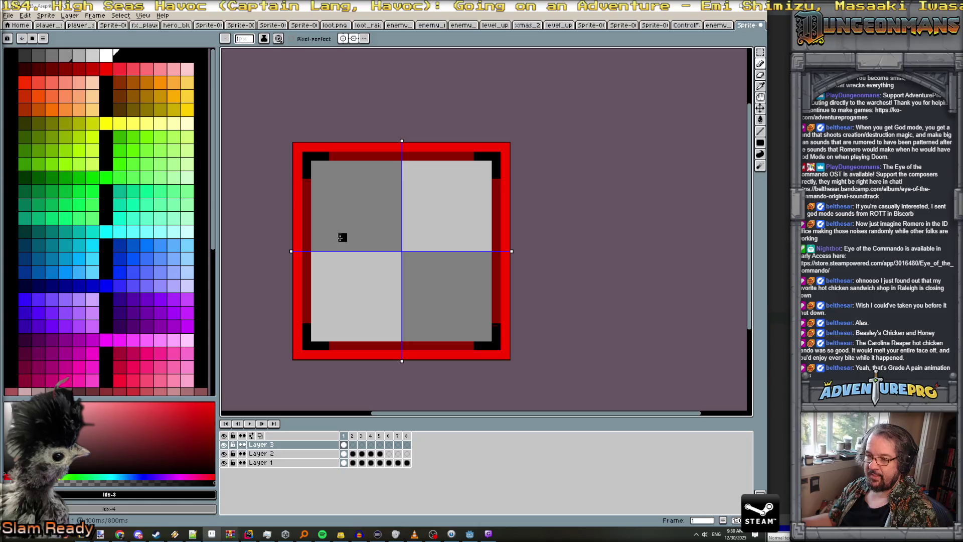
pyautogui.moveTo(343, 445); pyautogui.dragTo(417, 445)
pyautogui.rightClick(417, 445)
pyautogui.click(438, 478)
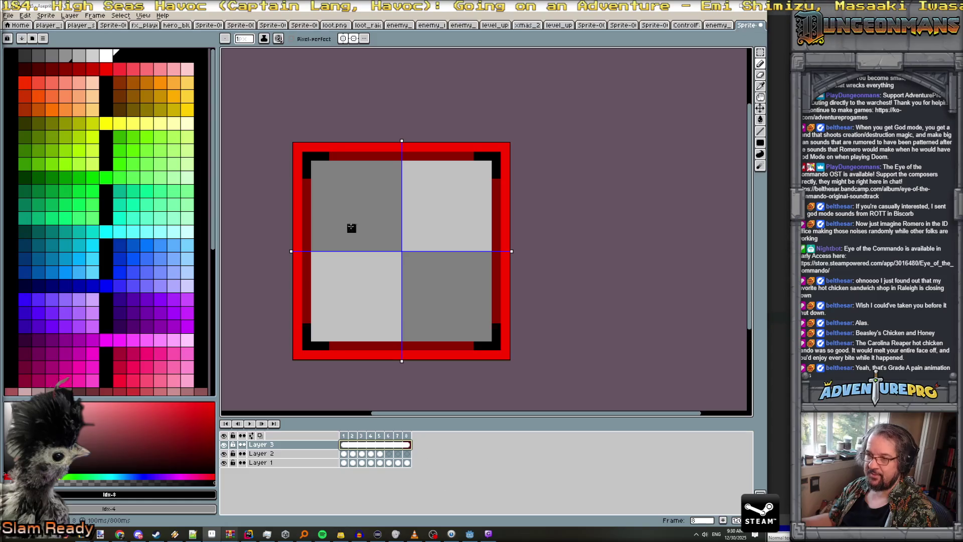
# - On Layer 2, pencil mirrored black notches on the top and bottom border in frames 2–4
pyautogui.press('Right')
pyautogui.press('Right')
pyautogui.press('Right')
pyautogui.press('Left')
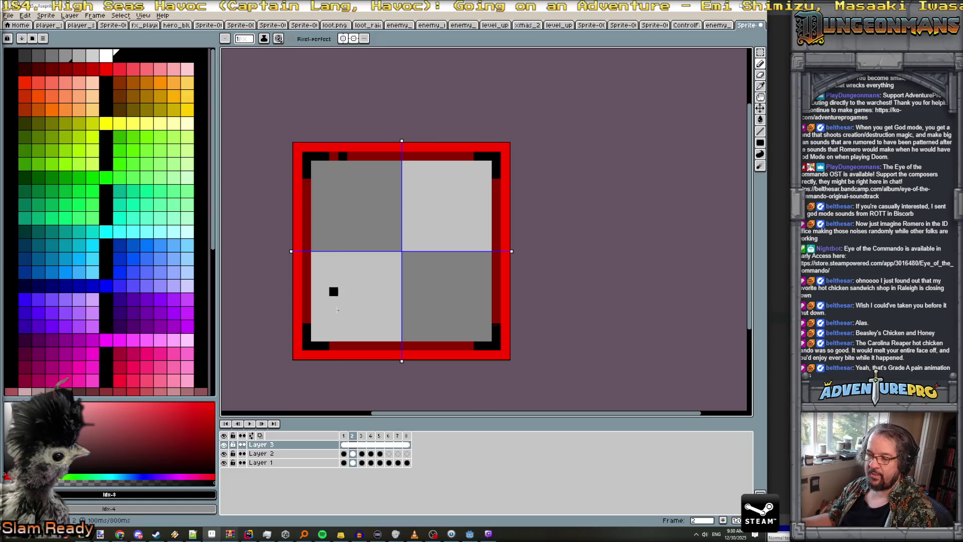
pyautogui.click(353, 454)
pyautogui.click(343, 157)
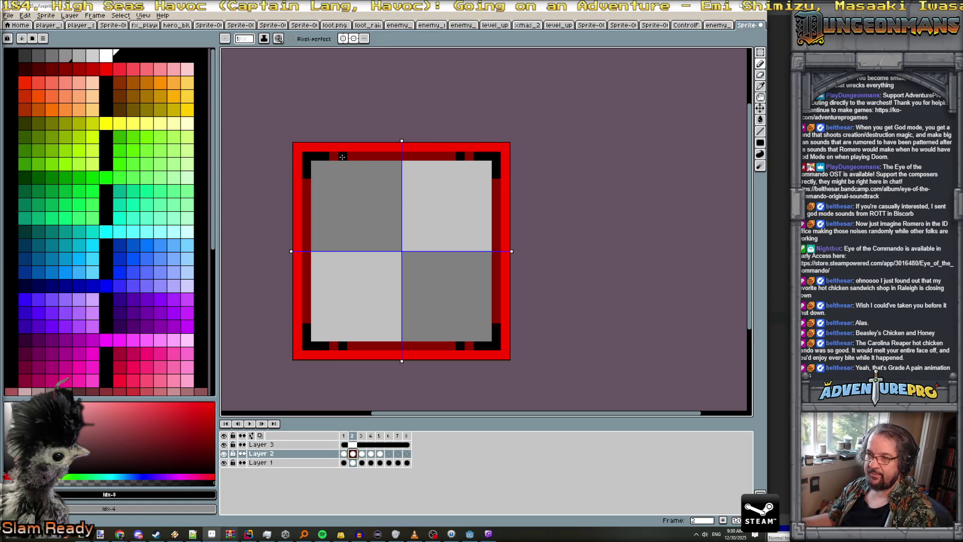
pyautogui.press('Right')
pyautogui.click(361, 158)
pyautogui.press('Right')
pyautogui.click(379, 157)
# - Paint black notches at the top-border centre on frames 5 and 6, extending frame 6's down a row
pyautogui.press('Right')
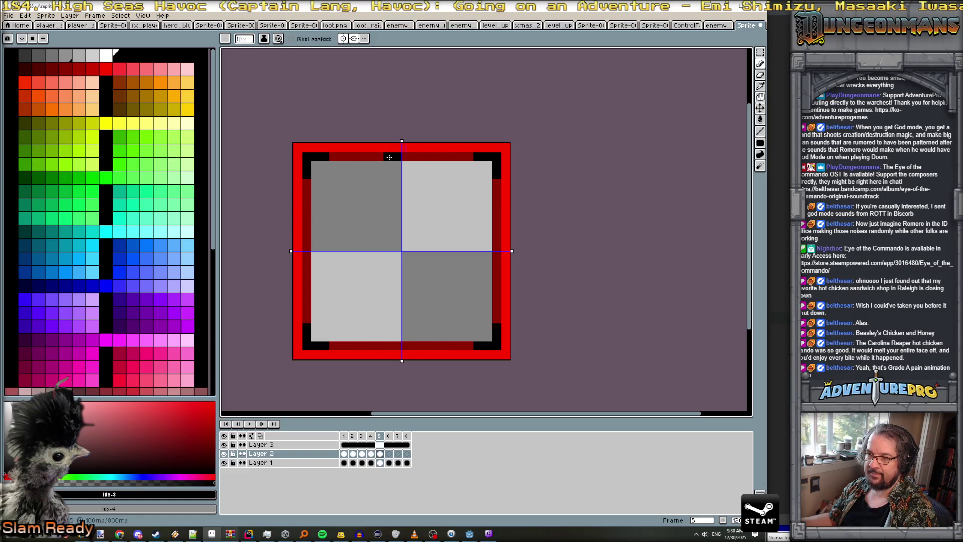
pyautogui.click(396, 157)
pyautogui.press('Right')
pyautogui.click(393, 157)
pyautogui.click(397, 164)
pyautogui.moveTo(397, 164); pyautogui.dragTo(398, 170)
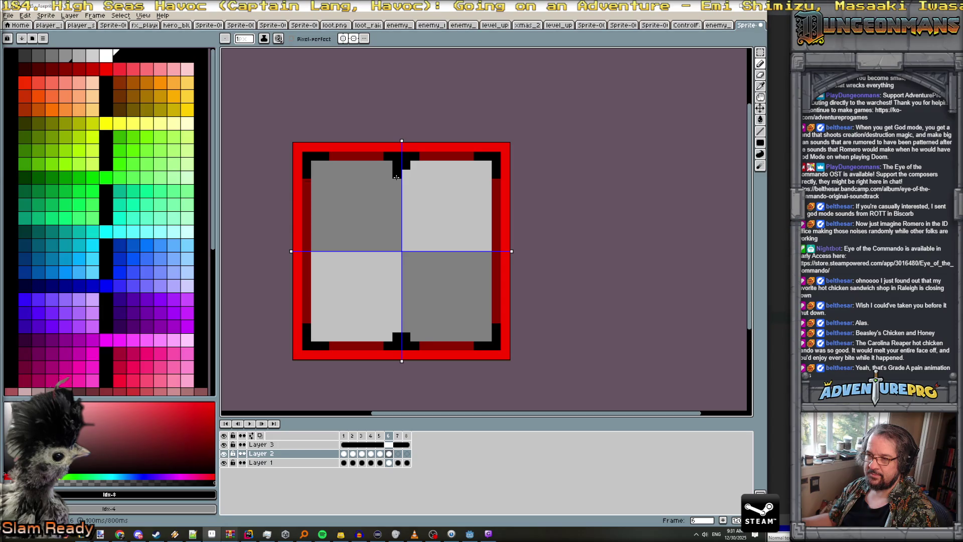
# - Step back and forth through frames 1–6 to preview the border animation so far
pyautogui.press('Right')
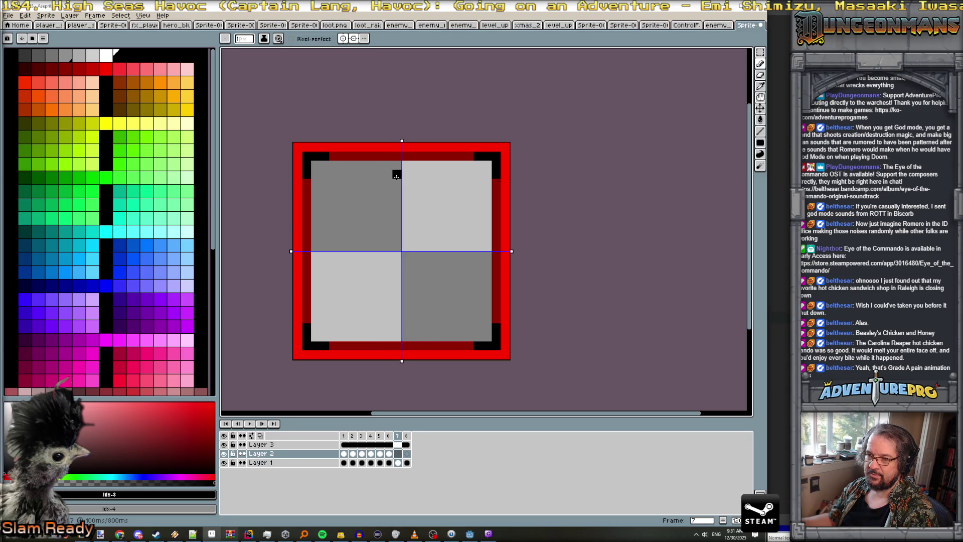
pyautogui.press('Left')
pyautogui.press('Left')
pyautogui.press('Left')
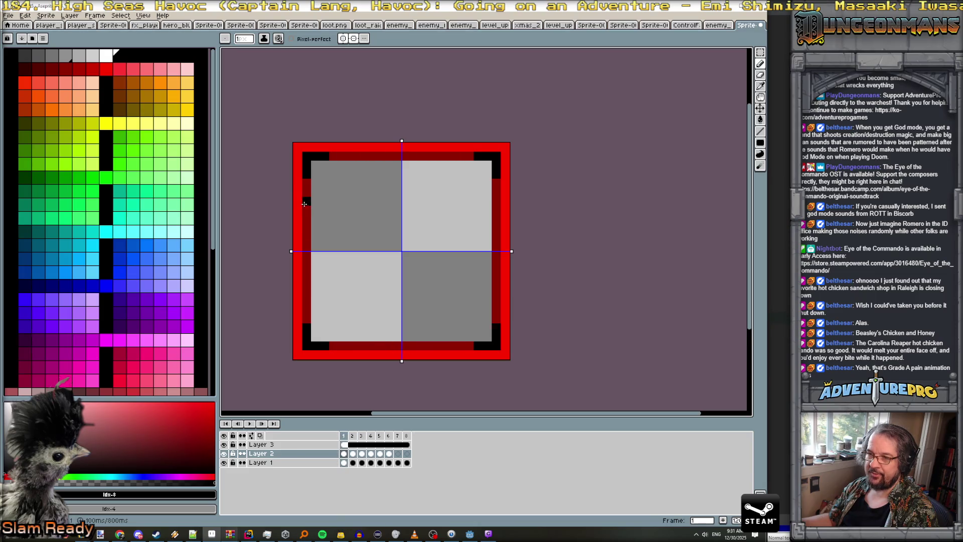
pyautogui.press('Right')
pyautogui.press('Right')
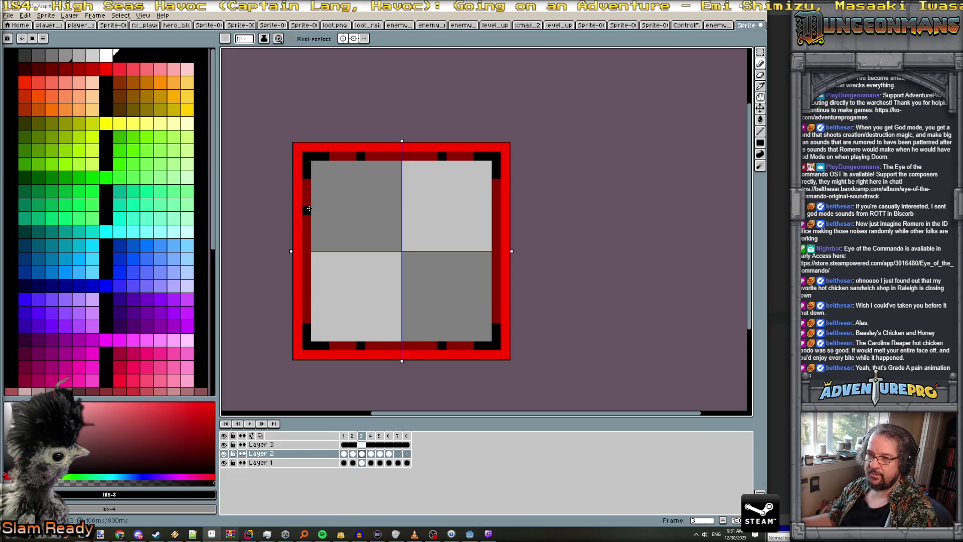
pyautogui.press('Left')
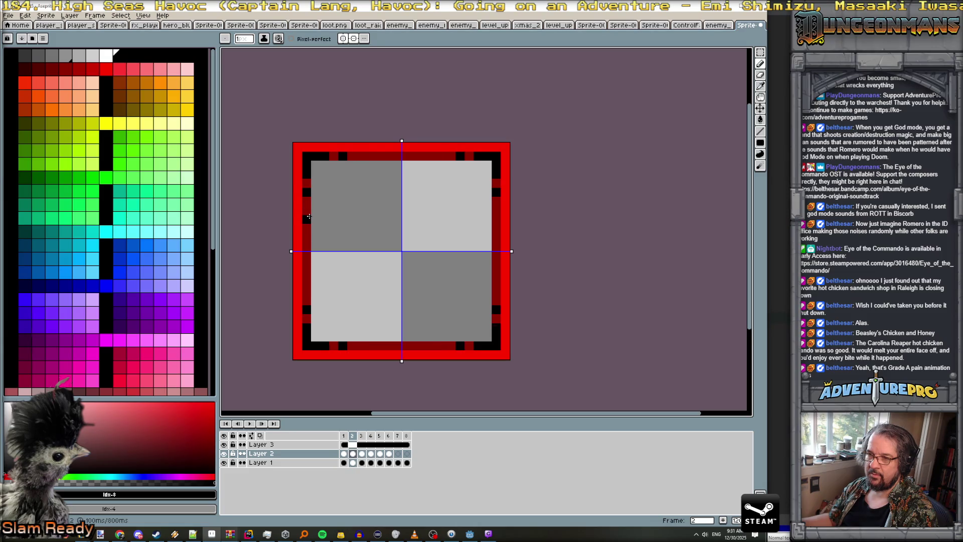
pyautogui.press('Right')
pyautogui.press('Left')
pyautogui.press('Right')
pyautogui.press('Right')
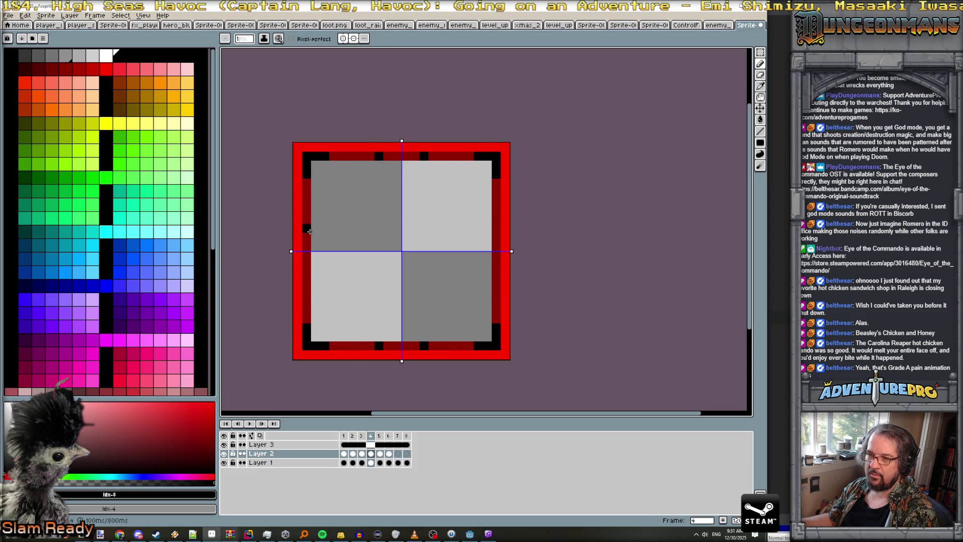
pyautogui.press('Right')
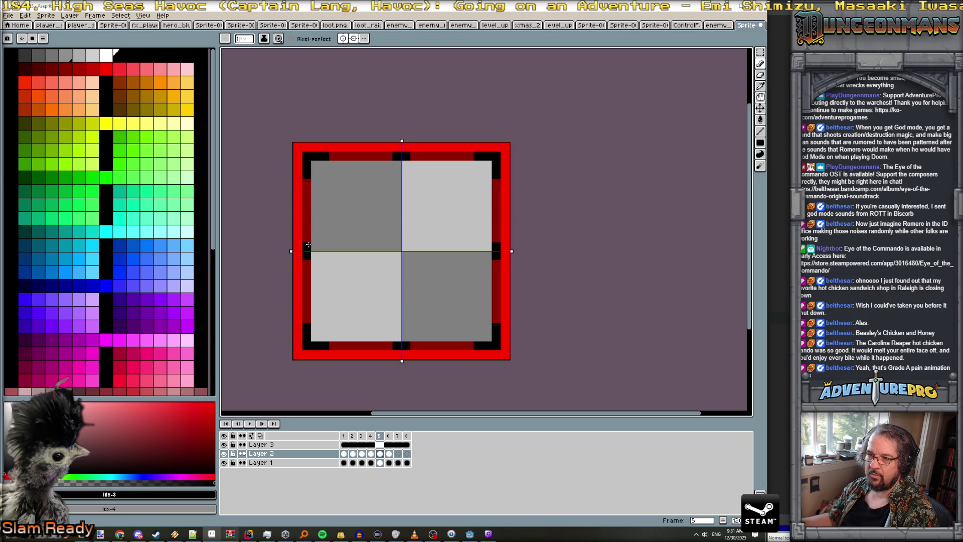
pyautogui.press('Right')
# - Pencil mirrored black side notches on frame 6, and side plus top/bottom notches on frame 7
pyautogui.click(309, 252)
pyautogui.click(316, 251)
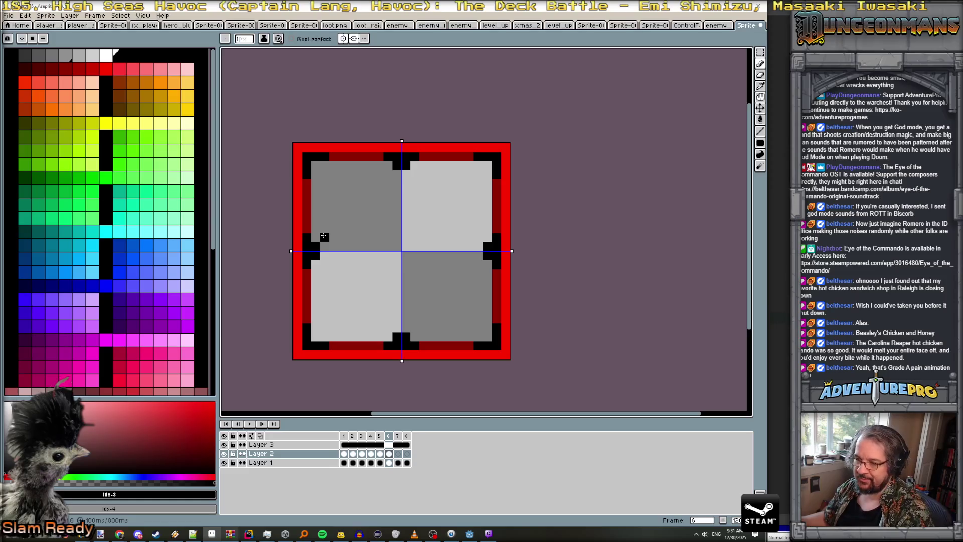
pyautogui.press('.')
pyautogui.moveTo(307, 238)
pyautogui.mouseDown()
pyautogui.moveTo(307, 256)
pyautogui.moveTo(321, 254)
pyautogui.mouseUp()
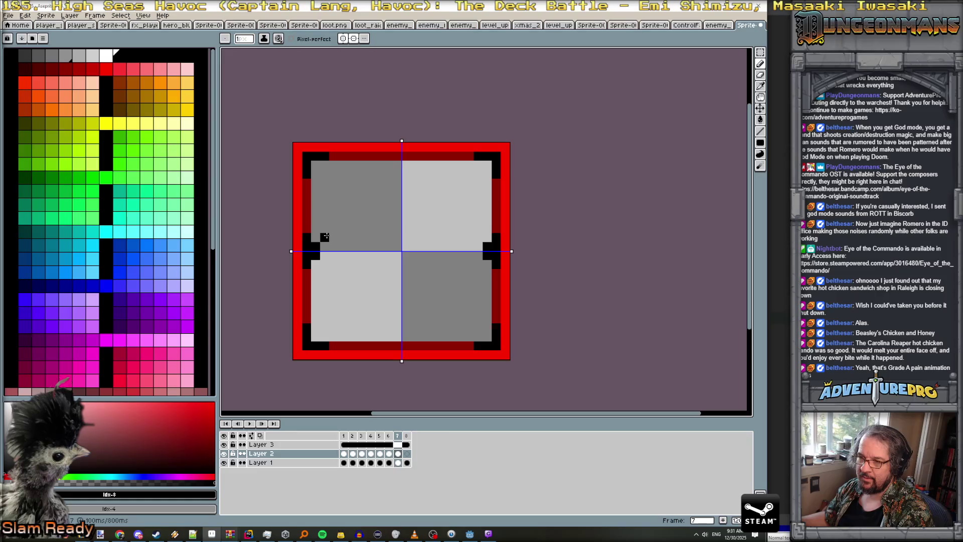
pyautogui.click(395, 157)
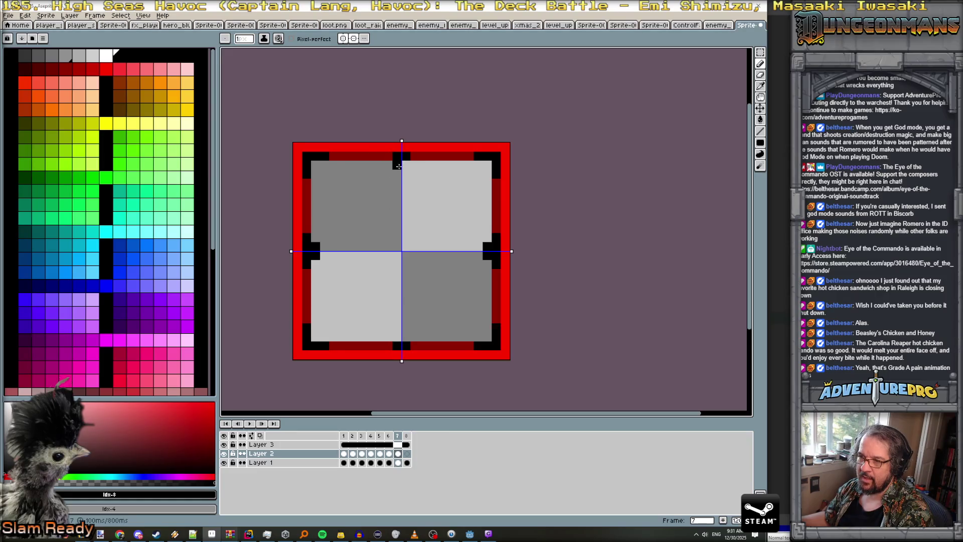
pyautogui.moveTo(386, 161); pyautogui.dragTo(398, 163)
pyautogui.hotkey('ctrl', 'z')
# - Pencil mirrored black arc segments into a dashed ring on frame 7, then select red on frame 8
pyautogui.moveTo(329, 230); pyautogui.dragTo(330, 221)
pyautogui.click(377, 182)
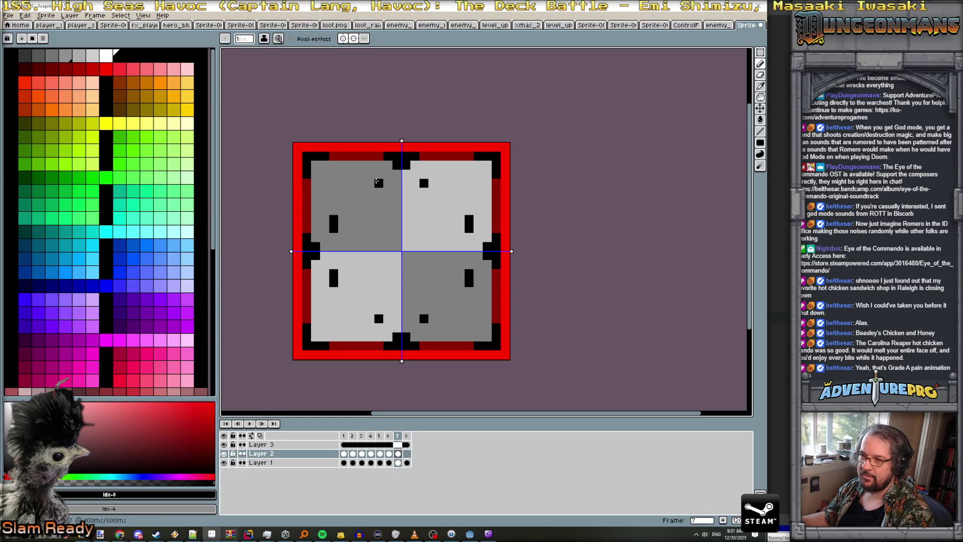
pyautogui.click(371, 183)
pyautogui.click(352, 192)
pyautogui.click(342, 201)
pyautogui.click(352, 210)
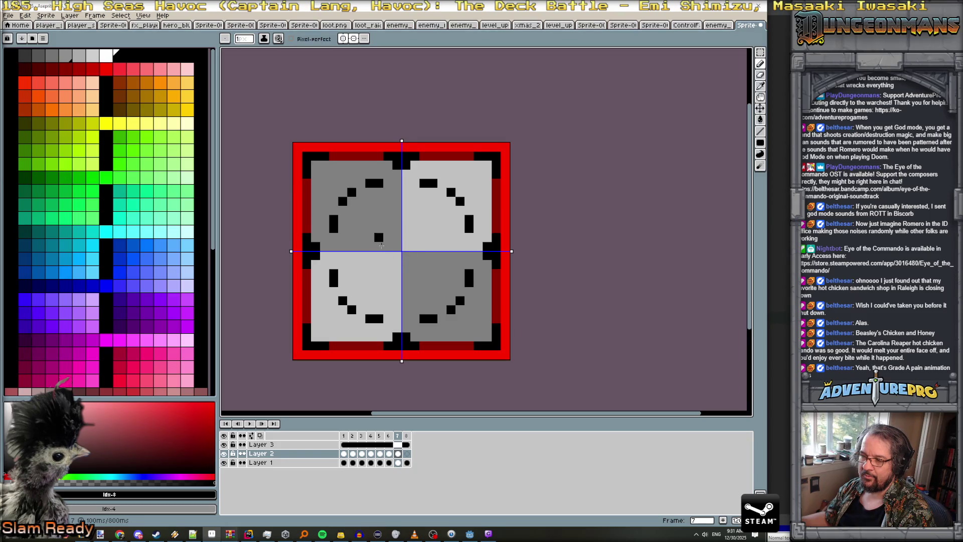
pyautogui.click(407, 454)
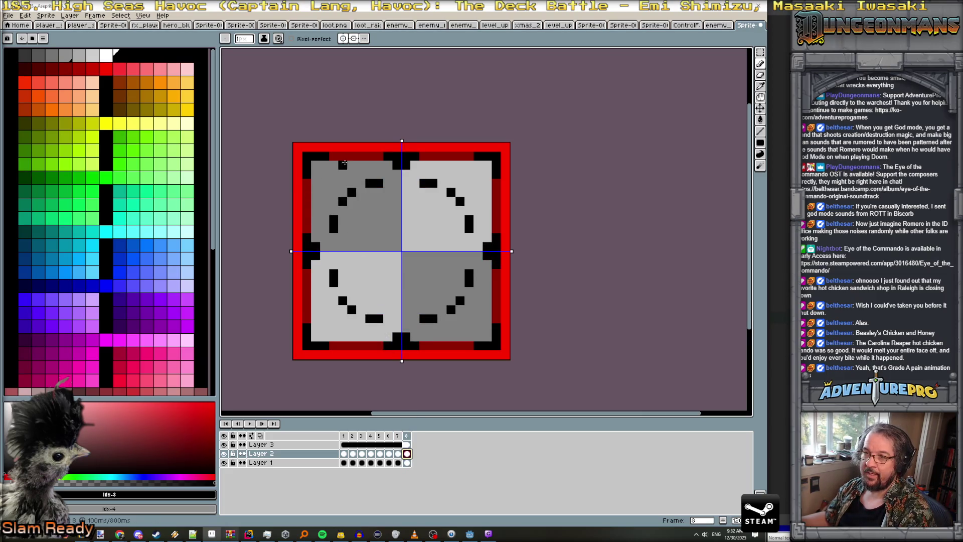
pyautogui.keyDown('alt'); pyautogui.click(341, 146); pyautogui.keyUp('alt')
# - Recolour the ring's side bars, diagonal steps and top/bottom arc bars red
pyautogui.click(334, 223)
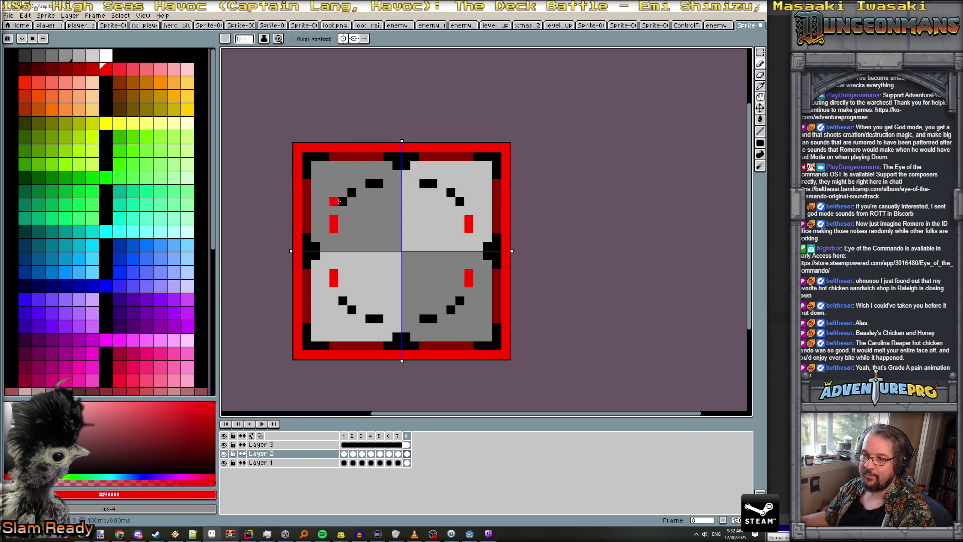
pyautogui.click(342, 201)
pyautogui.click(352, 192)
pyautogui.moveTo(367, 184); pyautogui.dragTo(379, 184)
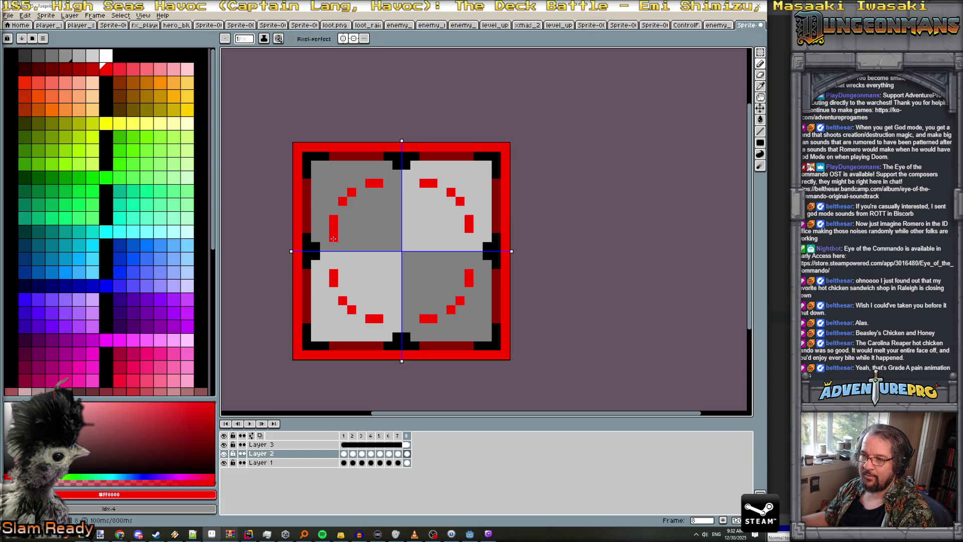
# - Recolour the four middle border notches red and stroke a line joining the upper-left arc
pyautogui.moveTo(307, 237); pyautogui.dragTo(315, 253)
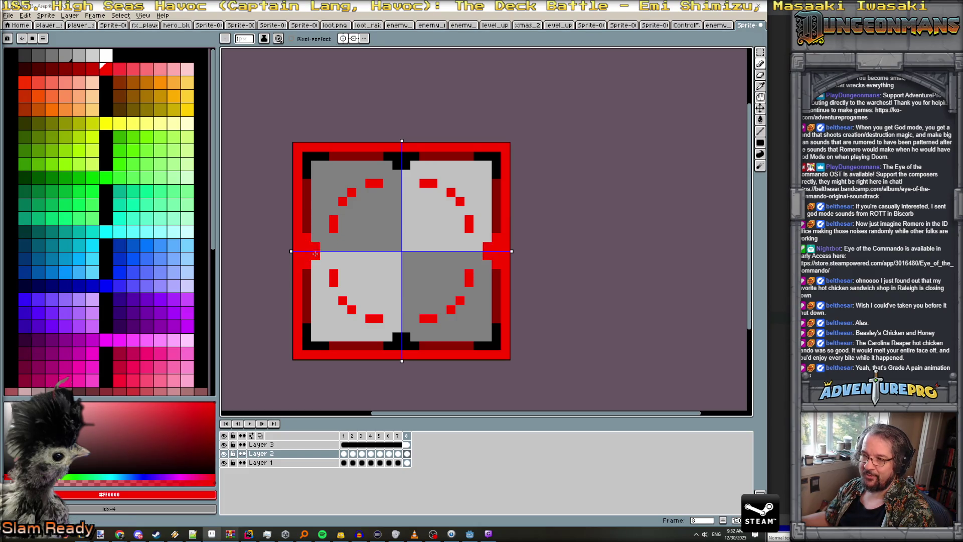
pyautogui.click(397, 156)
pyautogui.moveTo(386, 156); pyautogui.dragTo(416, 156)
pyautogui.click(400, 164)
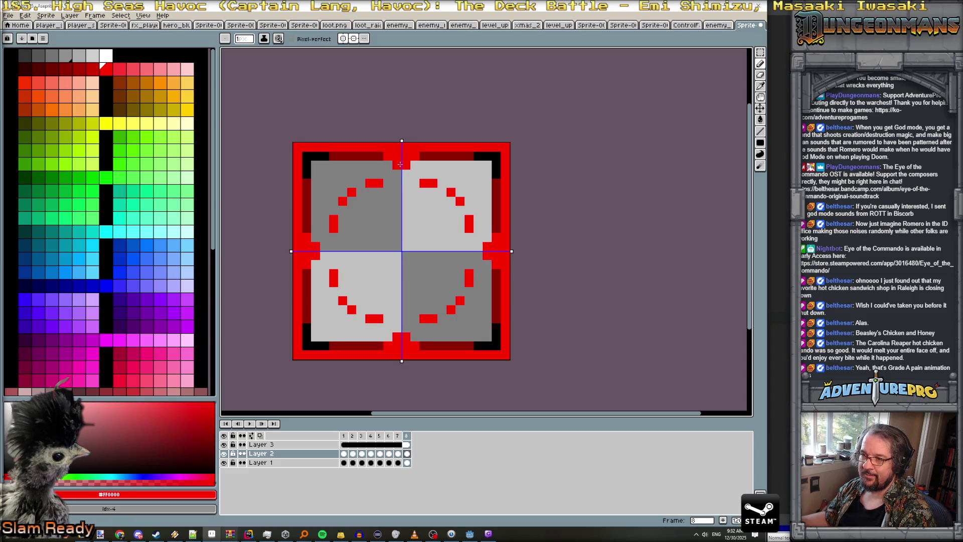
pyautogui.moveTo(344, 206)
pyautogui.mouseDown()
pyautogui.moveTo(334, 212)
pyautogui.moveTo(361, 183)
pyautogui.moveTo(396, 175)
pyautogui.mouseUp()
pyautogui.scroll(-3, 371, 269)
# - Undo the stroke that joined the arcs to the top notch
pyautogui.scroll(1, 371, 269)
pyautogui.scroll(-1, 369, 265)
pyautogui.scroll(2, 366, 251)
pyautogui.press('v')
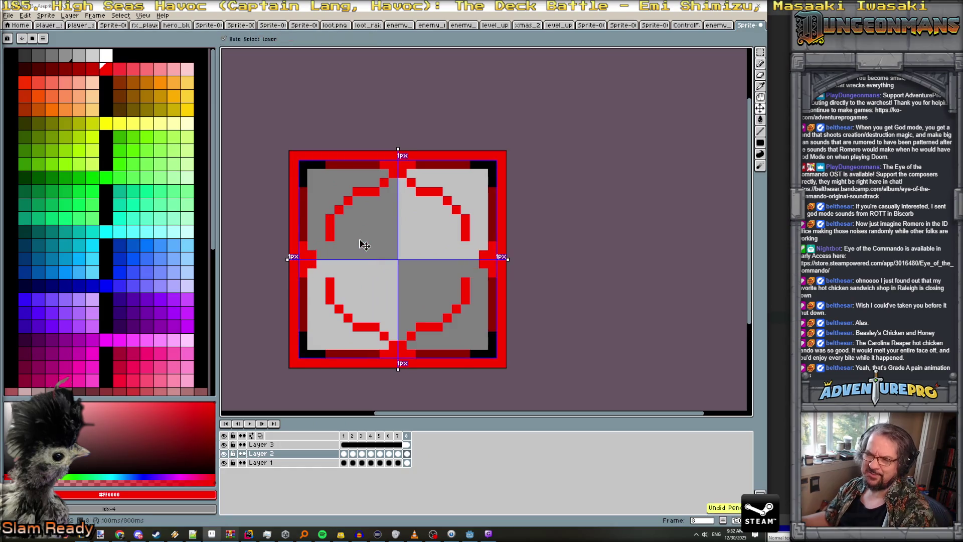
pyautogui.hotkey('ctrl', 'z')
pyautogui.hotkey('ctrl', 'z')
# - Pencil the left arcs into a red staircase with an extra pixel on top
pyautogui.press('b')
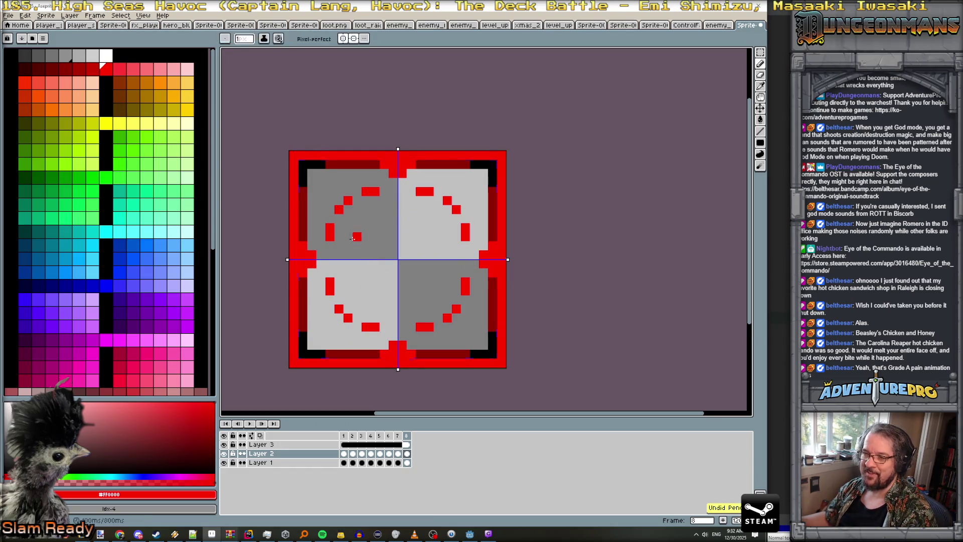
pyautogui.moveTo(321, 236)
pyautogui.mouseDown()
pyautogui.moveTo(320, 246)
pyautogui.moveTo(332, 203)
pyautogui.moveTo(357, 183)
pyautogui.moveTo(384, 184)
pyautogui.moveTo(385, 193)
pyautogui.moveTo(330, 218)
pyautogui.moveTo(330, 247)
pyautogui.mouseUp()
pyautogui.click(321, 218)
# - Switch to the Eraser and zoom around the ring to find stray red pixels
pyautogui.press('e')
pyautogui.scroll(-1, 353, 246)
pyautogui.scroll(-1, 354, 246)
pyautogui.scroll(2, 356, 253)
pyautogui.scroll(1, 333, 281)
pyautogui.scroll(-2, 332, 281)
pyautogui.scroll(1, 332, 281)
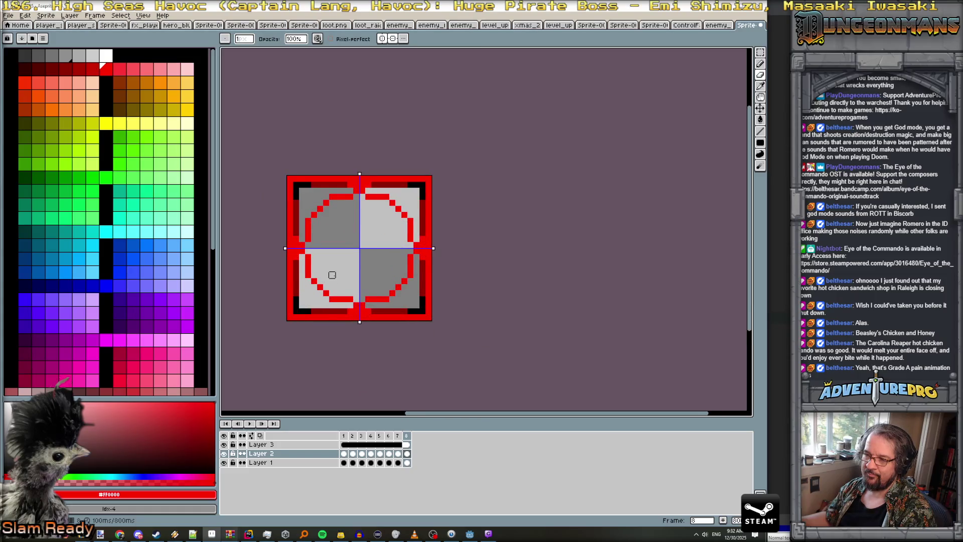
pyautogui.scroll(-1, 332, 275)
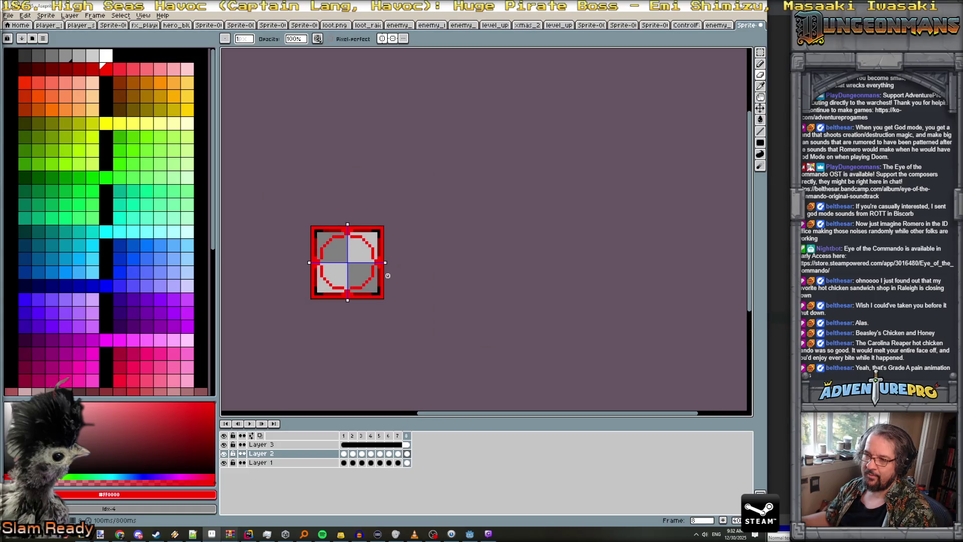
# - Delete frame 8's Layer 2 circle and draw a red ellipse corner to corner across the sprite
pyautogui.press('Left')
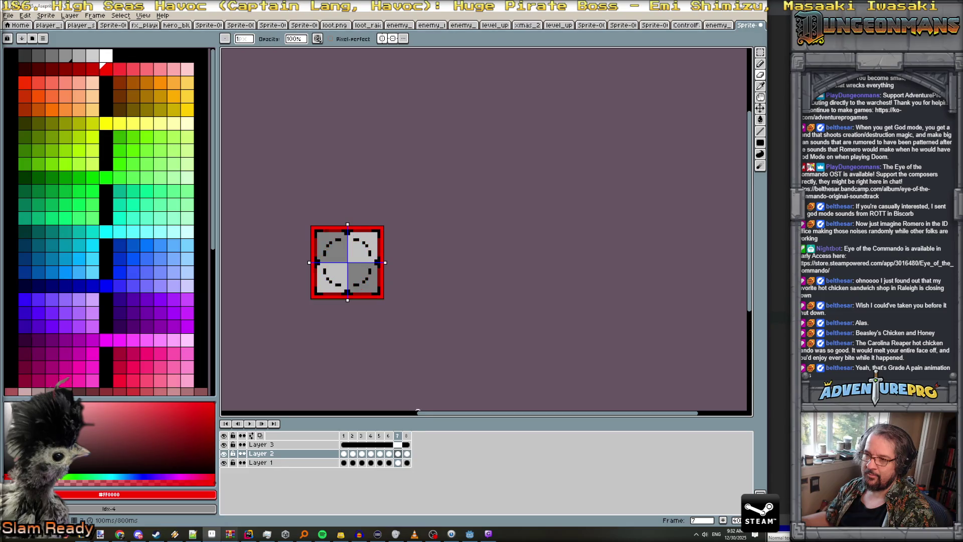
pyautogui.press('Right')
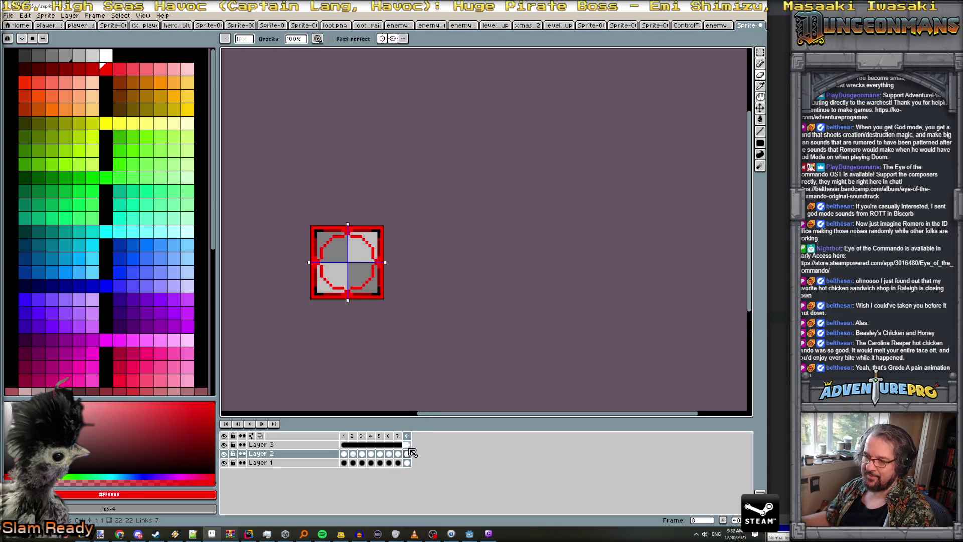
pyautogui.click(407, 454)
pyautogui.press('Delete')
pyautogui.moveTo(761, 143); pyautogui.dragTo(726, 143)
pyautogui.moveTo(321, 235); pyautogui.dragTo(375, 293)
pyautogui.scroll(2, 354, 257)
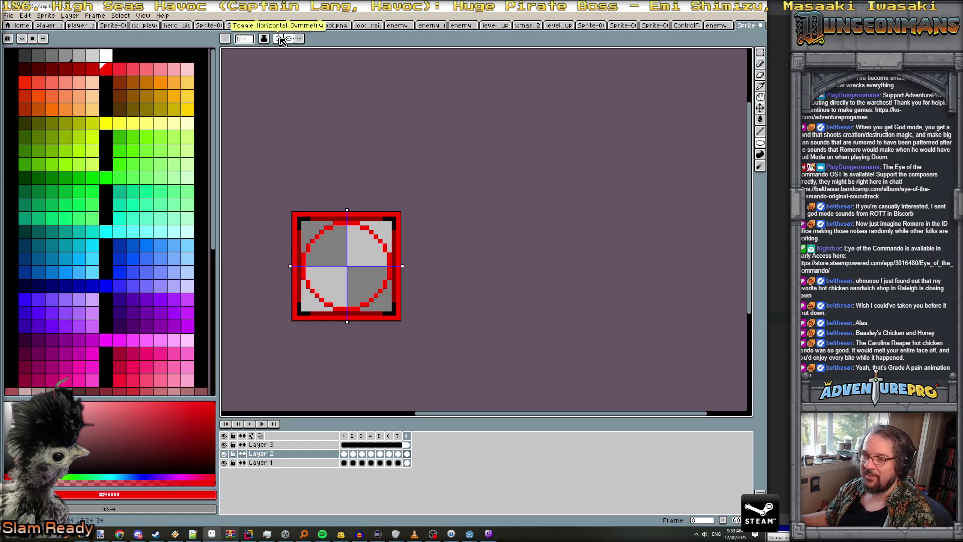
# - Pencil a small red plus at the centre with mirrored tick marks along both centre lines
pyautogui.click(346, 266)
pyautogui.click(346, 260)
pyautogui.click(353, 267)
pyautogui.click(340, 266)
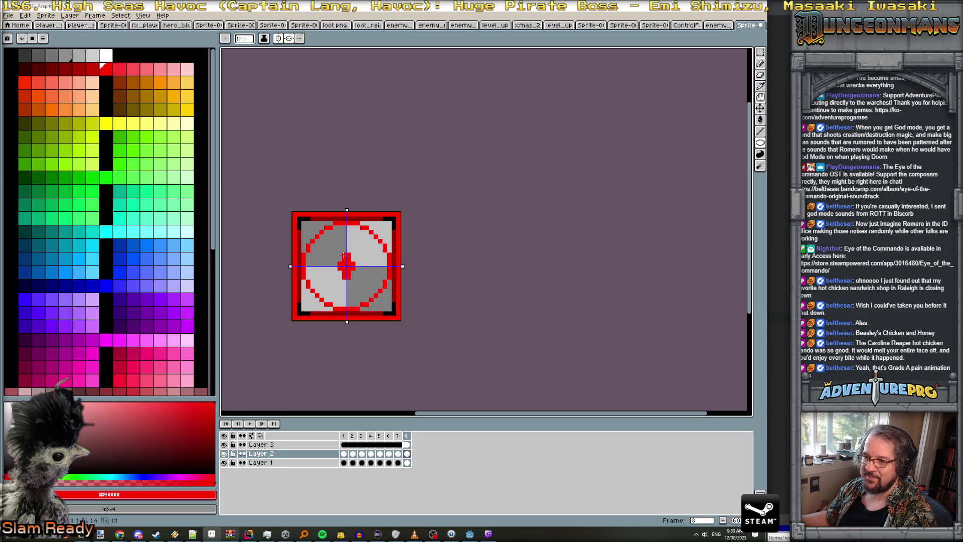
pyautogui.scroll(-1, 365, 266)
pyautogui.scroll(-1, 373, 270)
pyautogui.scroll(3, 374, 270)
pyautogui.click(340, 242)
pyautogui.click(341, 232)
pyautogui.click(322, 260)
pyautogui.click(311, 260)
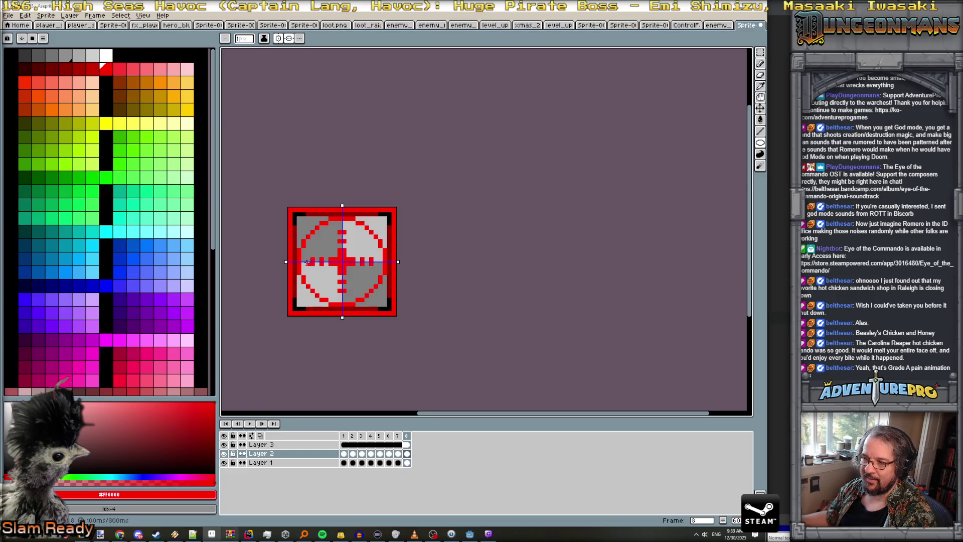
pyautogui.scroll(-3, 316, 273)
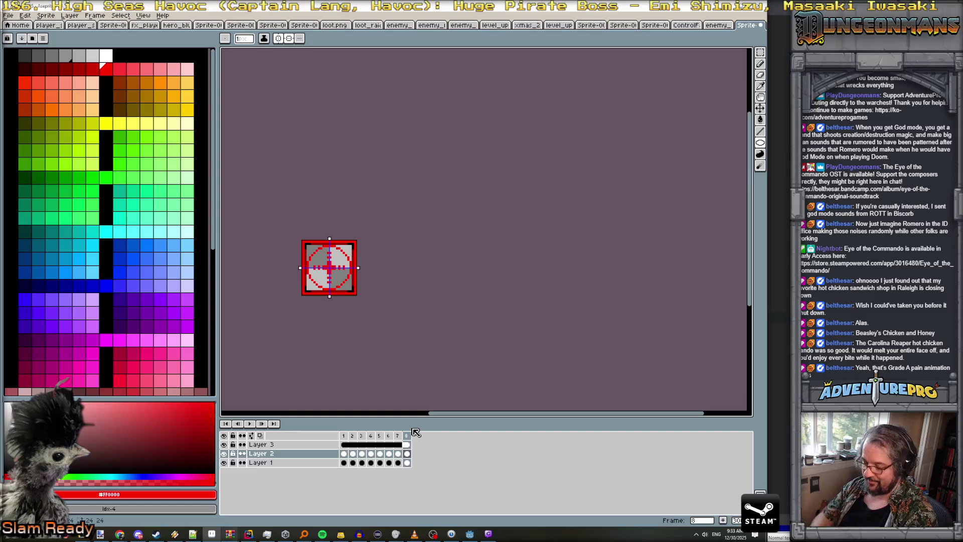
# - Add frame 9 as a copy of frame 8 and select its Layer 2 cel
pyautogui.hotkey('alt', 'n')
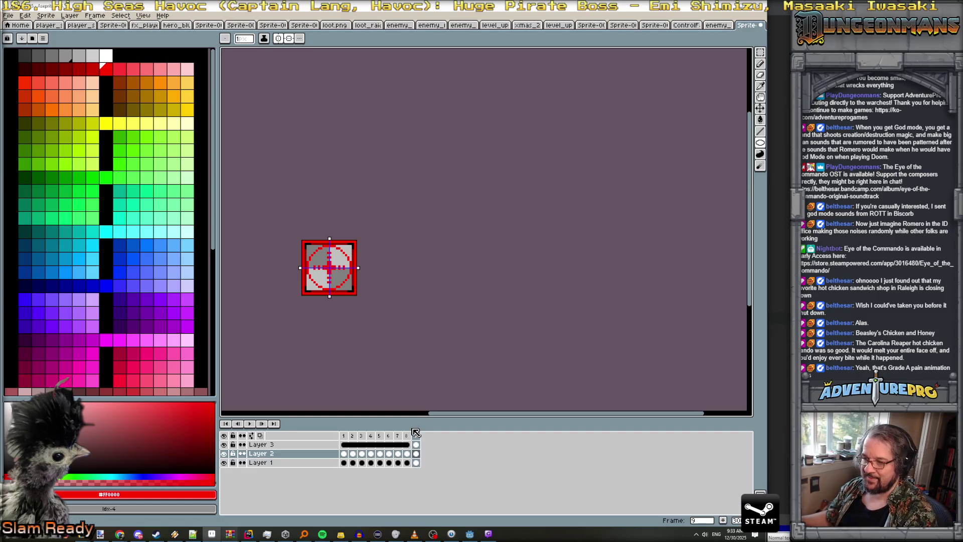
pyautogui.click(417, 445)
pyautogui.click(416, 454)
pyautogui.scroll(3, 331, 291)
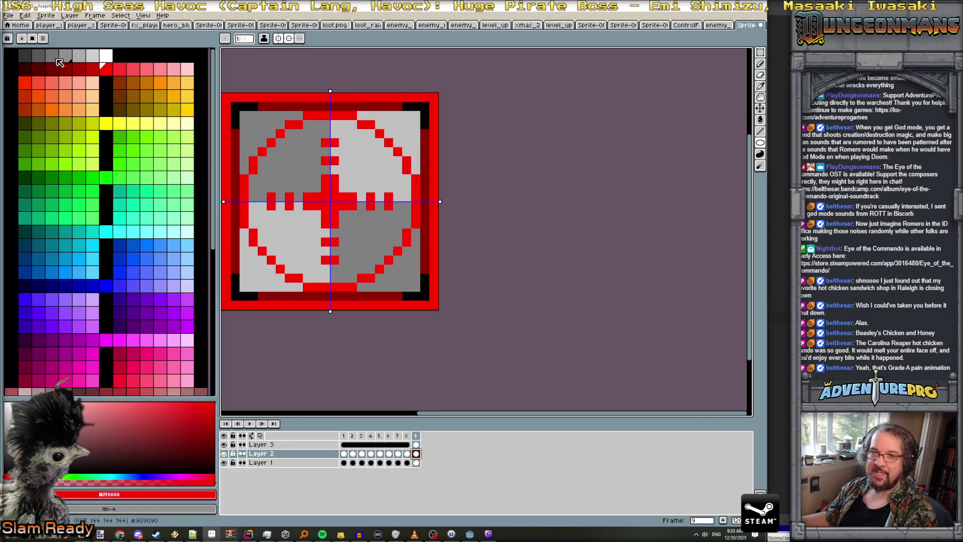
# - Paint-bucket the red centre cross and bars black, undoing an accidental interior fill
pyautogui.click(10, 54)
pyautogui.press('g')
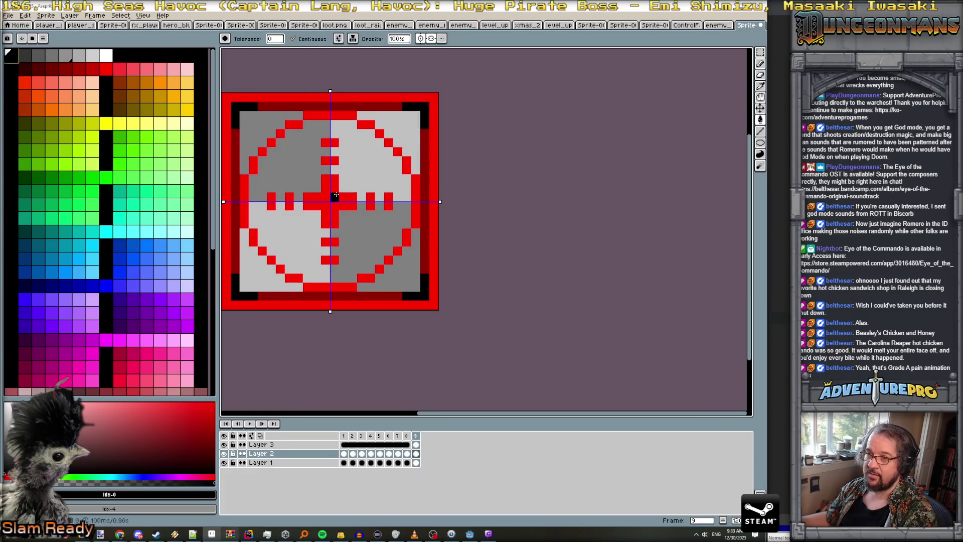
pyautogui.click(336, 195)
pyautogui.click(330, 161)
pyautogui.click(330, 242)
pyautogui.click(330, 143)
pyautogui.click(330, 260)
pyautogui.click(314, 115)
pyautogui.click(330, 287)
pyautogui.click(307, 123)
pyautogui.hotkey('ctrl', 'z')
# - Fill the remaining arc segments and tick marks black
pyautogui.click(294, 124)
pyautogui.click(281, 133)
pyautogui.click(269, 144)
pyautogui.click(262, 152)
pyautogui.click(253, 165)
pyautogui.click(243, 201)
pyautogui.click(271, 201)
pyautogui.click(290, 201)
pyautogui.scroll(-3, 371, 240)
pyautogui.scroll(2, 372, 241)
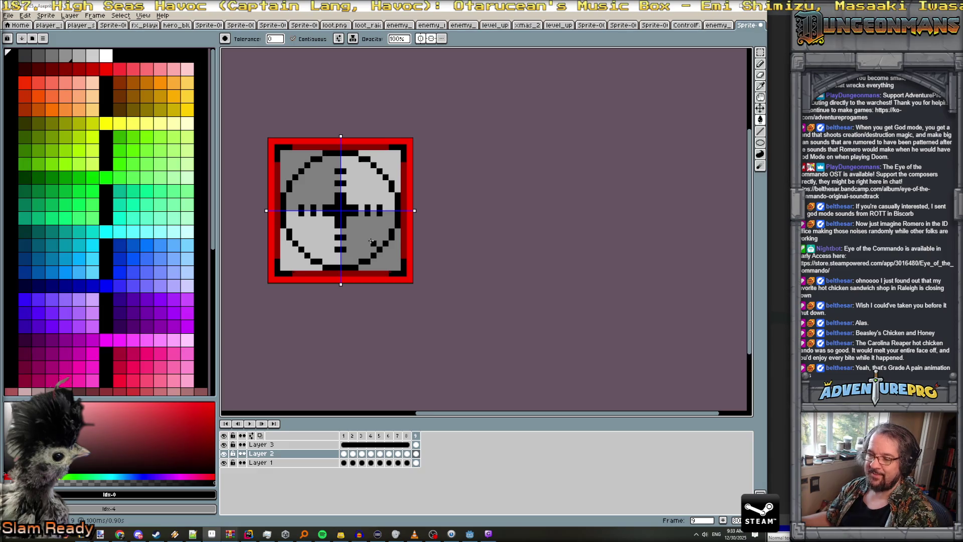
# - Duplicate frames 8–9 as frames 10–11
pyautogui.click(407, 437)
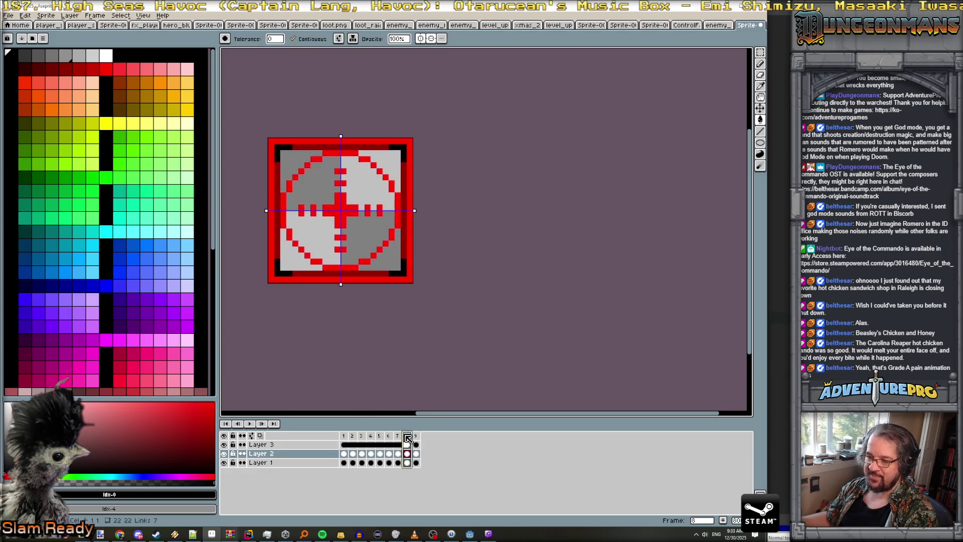
pyautogui.click(415, 437)
pyautogui.press('Left')
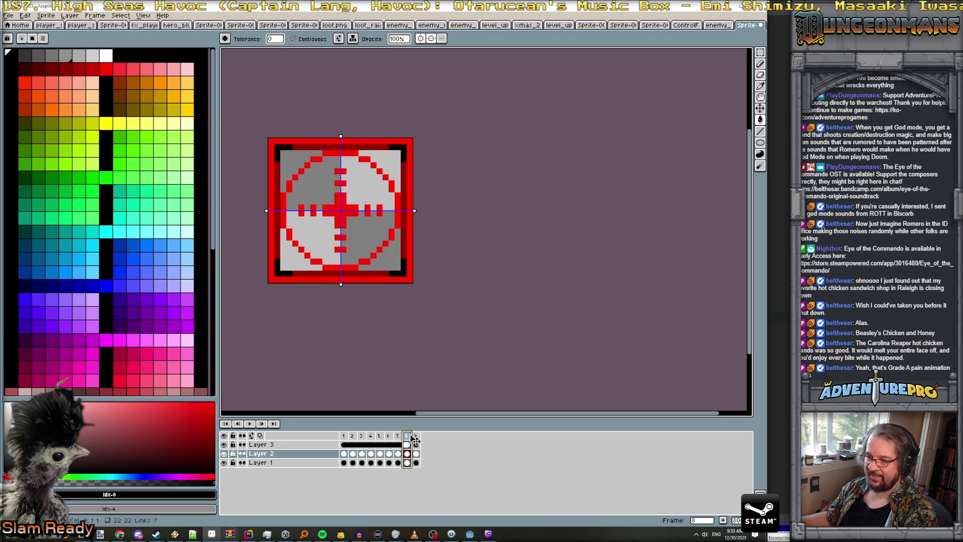
pyautogui.click(344, 436)
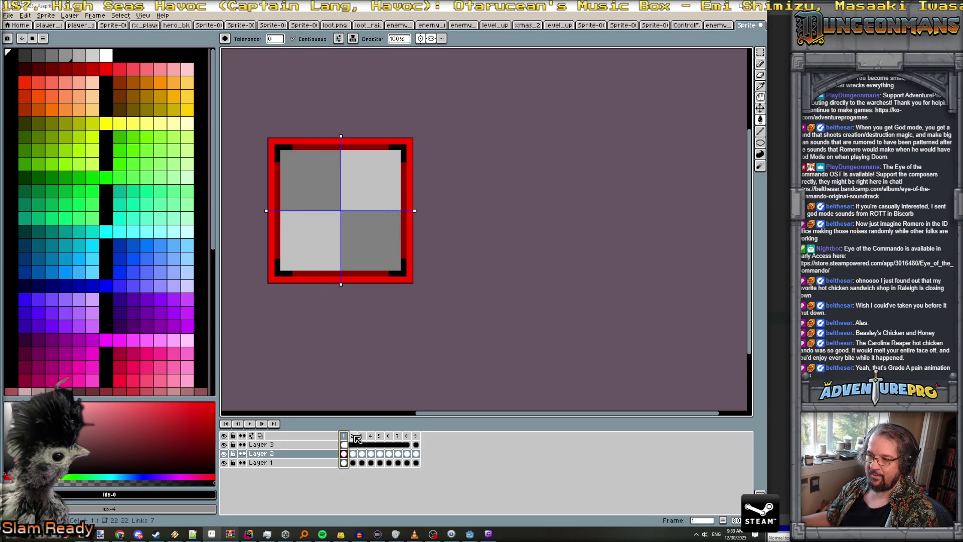
pyautogui.moveTo(407, 436); pyautogui.dragTo(415, 437)
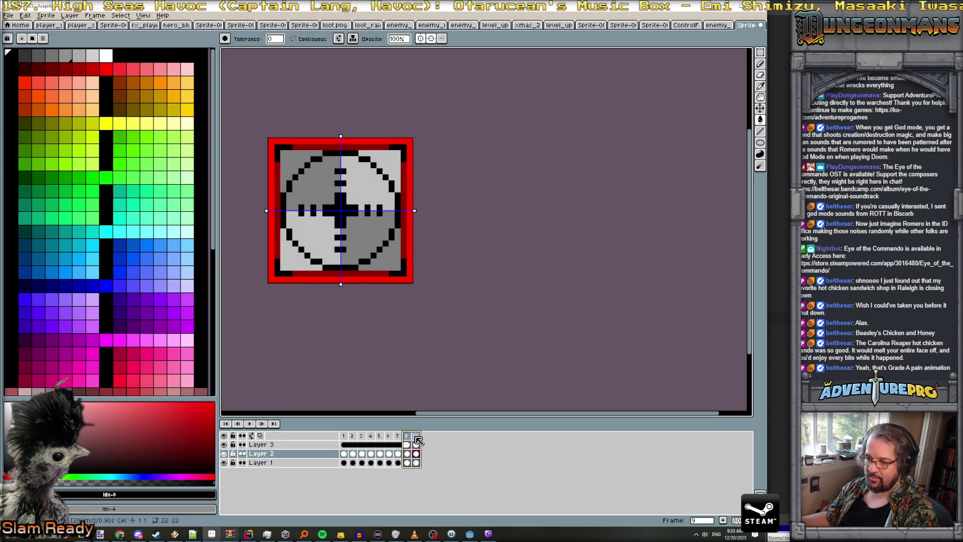
pyautogui.hotkey('alt', 'n')
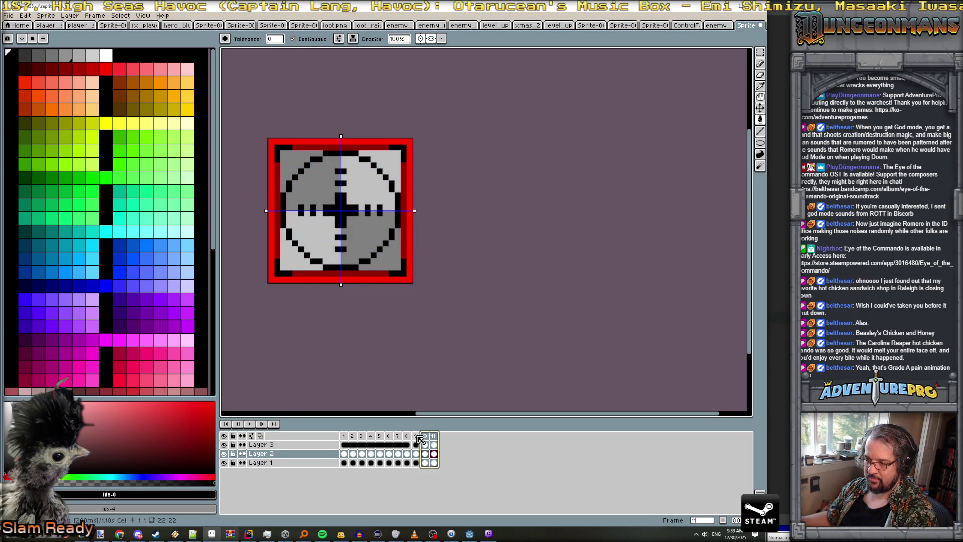
# - Set the frame durations for frames 8–11 and for frame 1
pyautogui.moveTo(407, 436); pyautogui.dragTo(441, 437)
pyautogui.press('p')
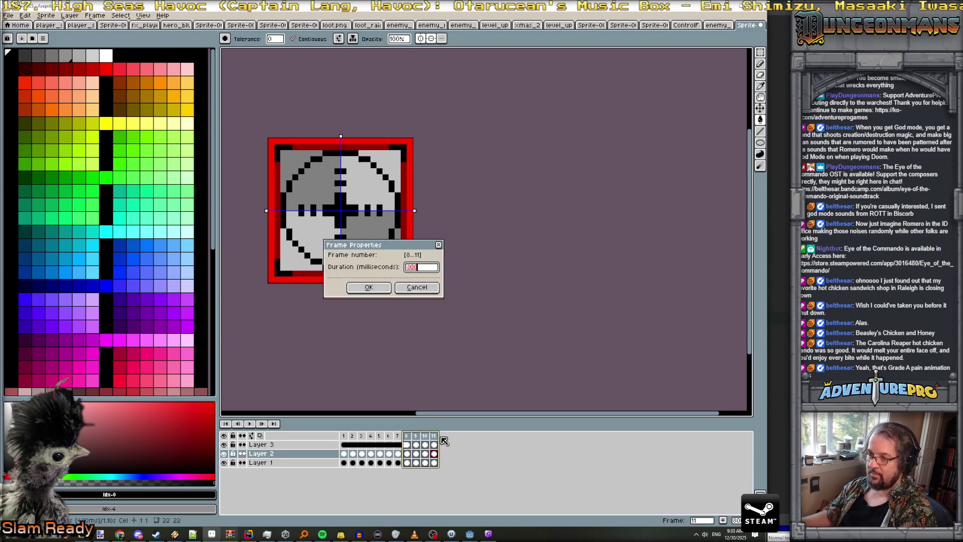
pyautogui.press('Return')
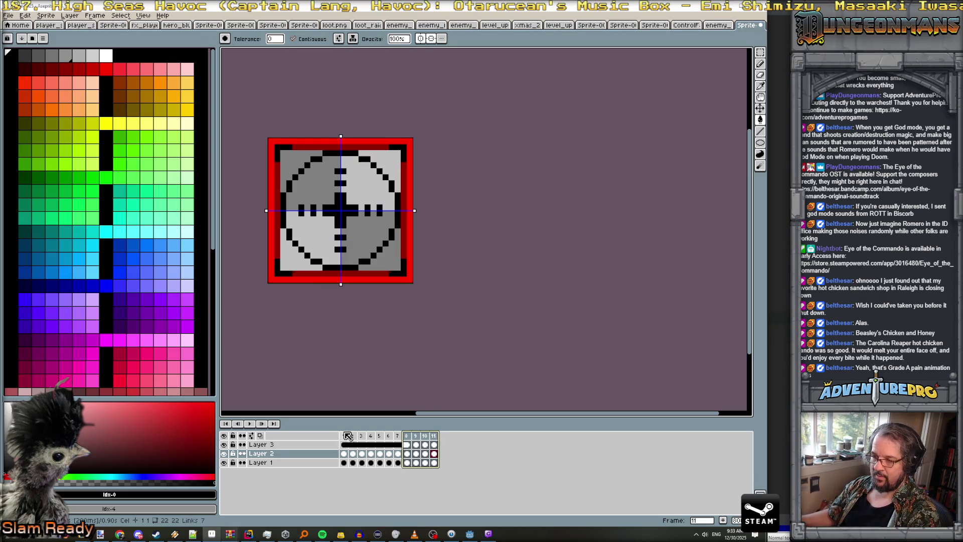
pyautogui.click(344, 436)
pyautogui.doubleClick(345, 436)
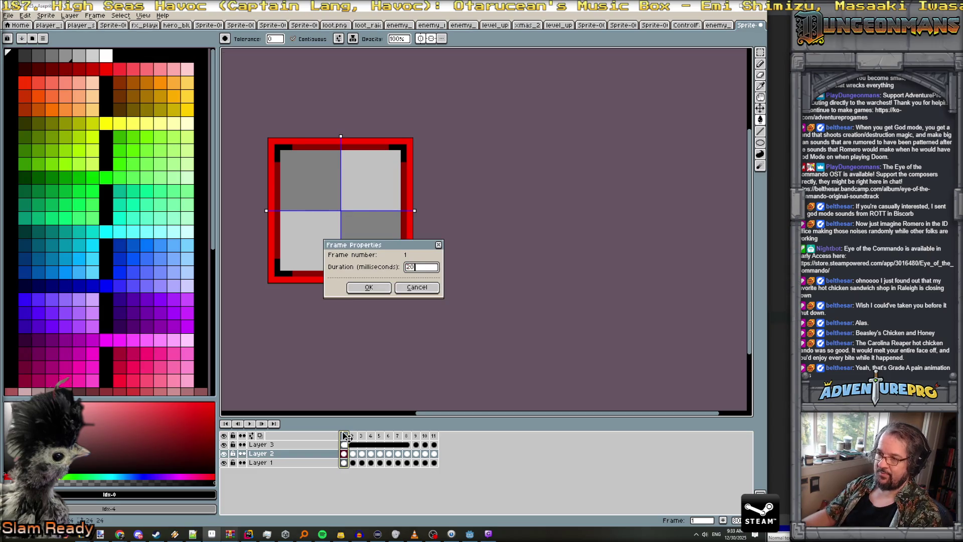
pyautogui.press('Return')
# - Give frames 2–7 a longer duration by appending 00 in Frame Properties
pyautogui.click(352, 436)
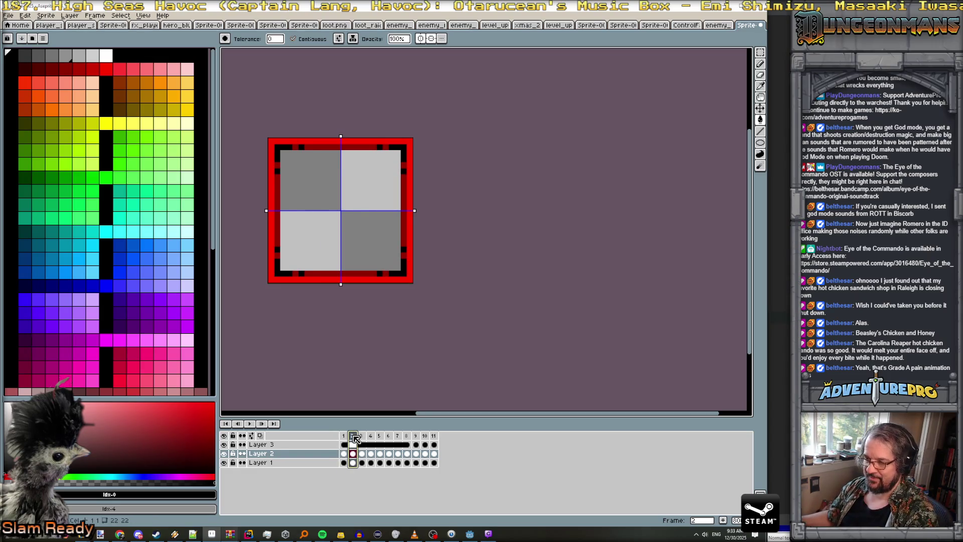
pyautogui.click(398, 436)
pyautogui.click(403, 437)
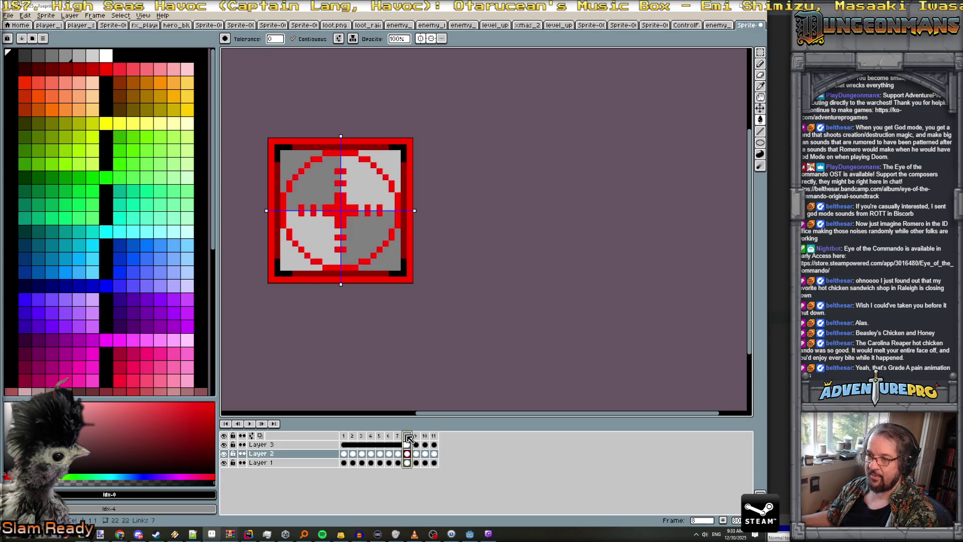
pyautogui.click(398, 436)
pyautogui.moveTo(352, 436); pyautogui.dragTo(398, 438)
pyautogui.doubleClick(396, 437)
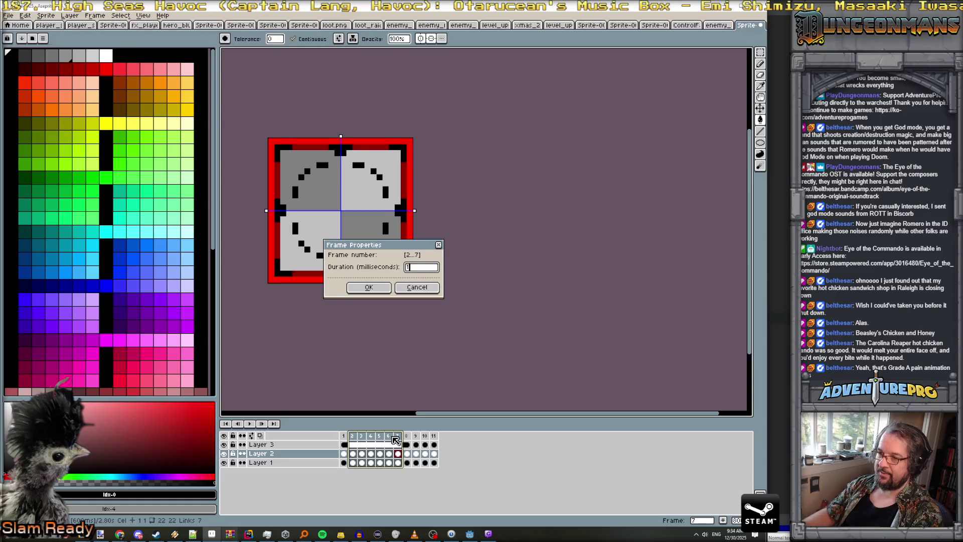
pyautogui.write('00')
pyautogui.press('Return')
# - Play the animation from frame 1
pyautogui.click(344, 436)
pyautogui.click(249, 424)
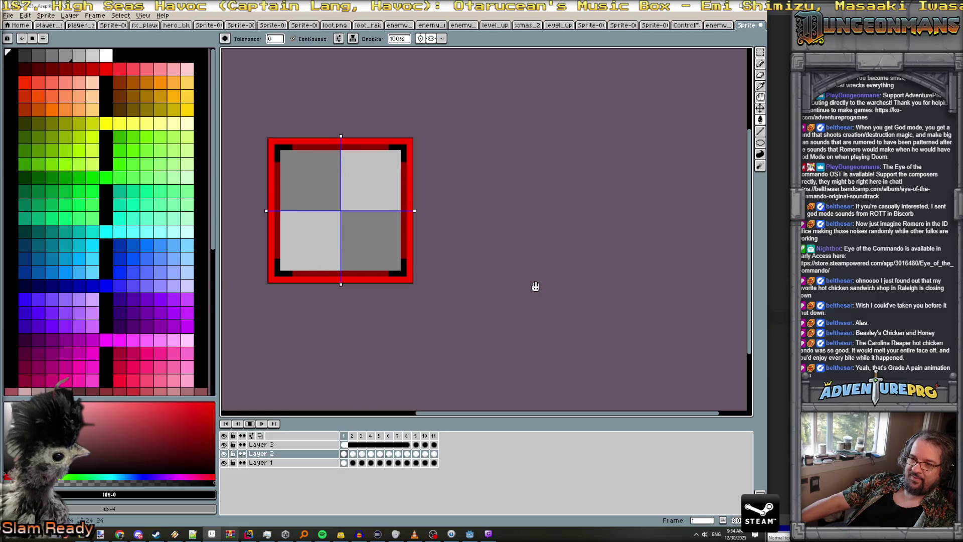
pyautogui.scroll(-3, 535, 286)
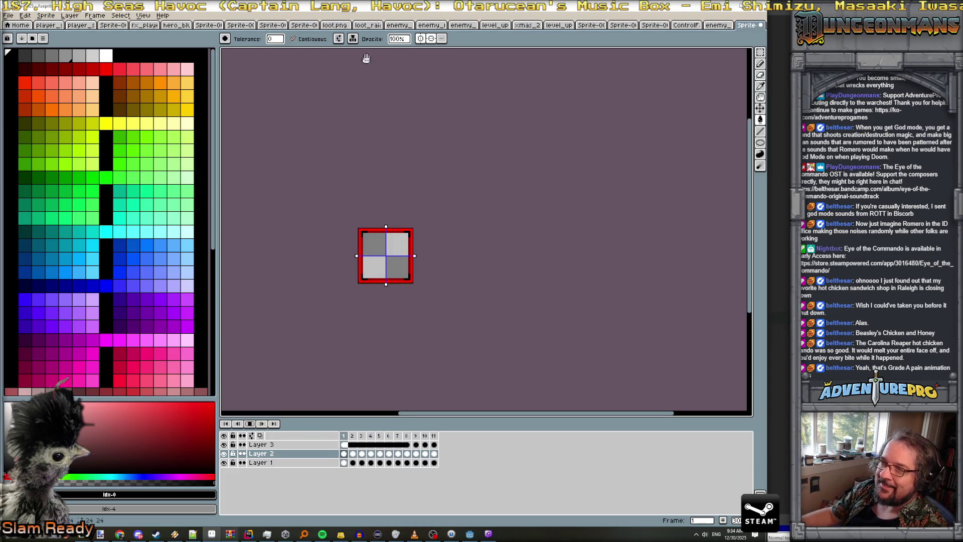
# - Switch off the vertical and horizontal symmetry toggles in the context bar
pyautogui.click(431, 40)
pyautogui.click(432, 40)
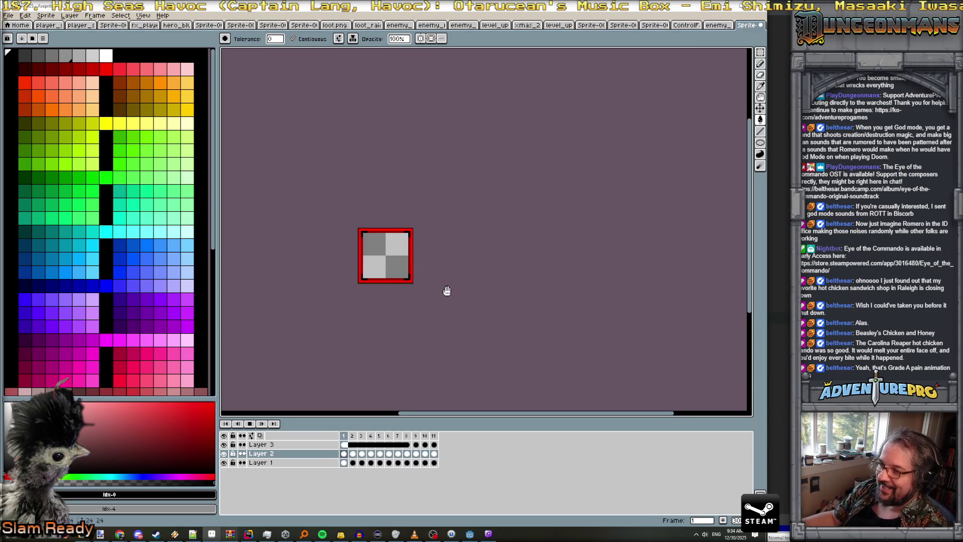
# - Stop playback and rename the Loop tag to 'great'
pyautogui.click(251, 426)
pyautogui.moveTo(345, 435); pyautogui.dragTo(436, 441)
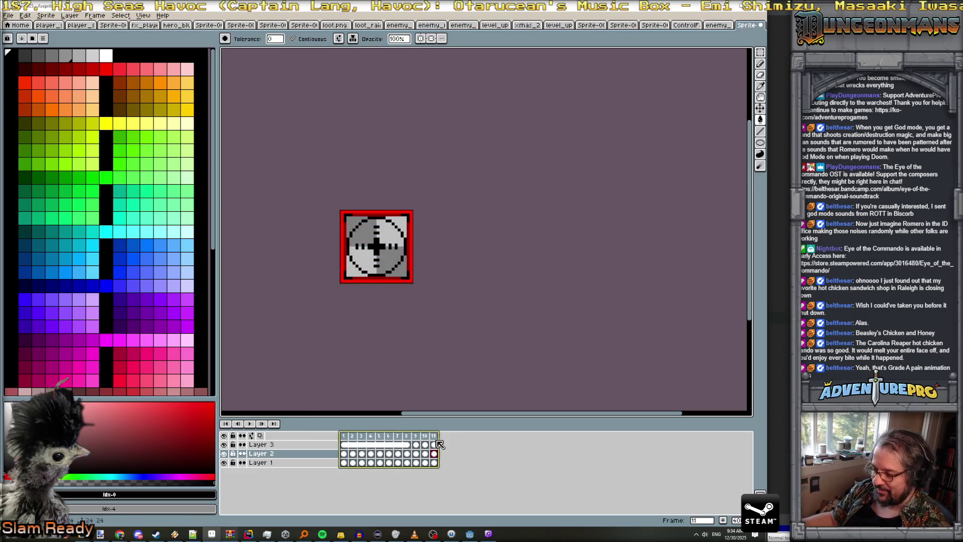
pyautogui.doubleClick(350, 427)
pyautogui.write('at')
pyautogui.press('Return')
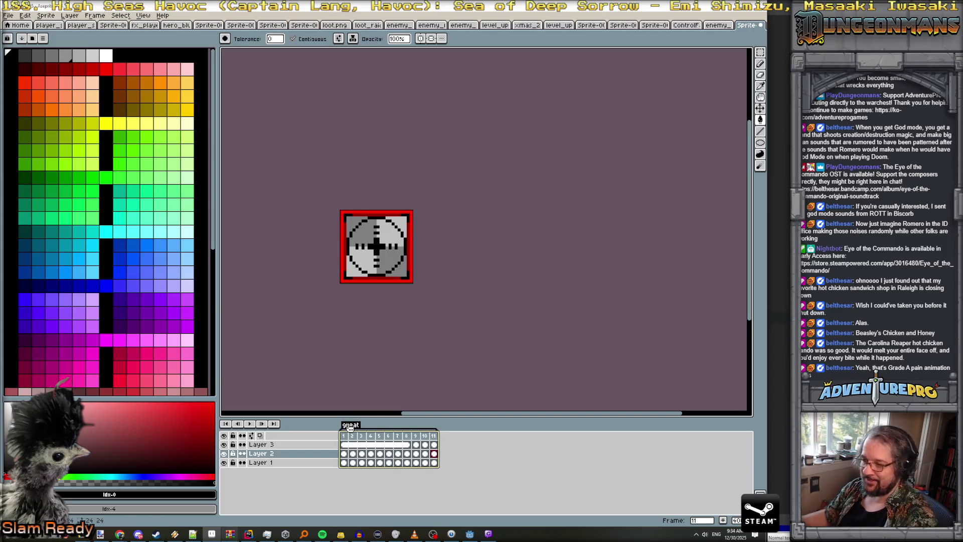
pyautogui.click(443, 440)
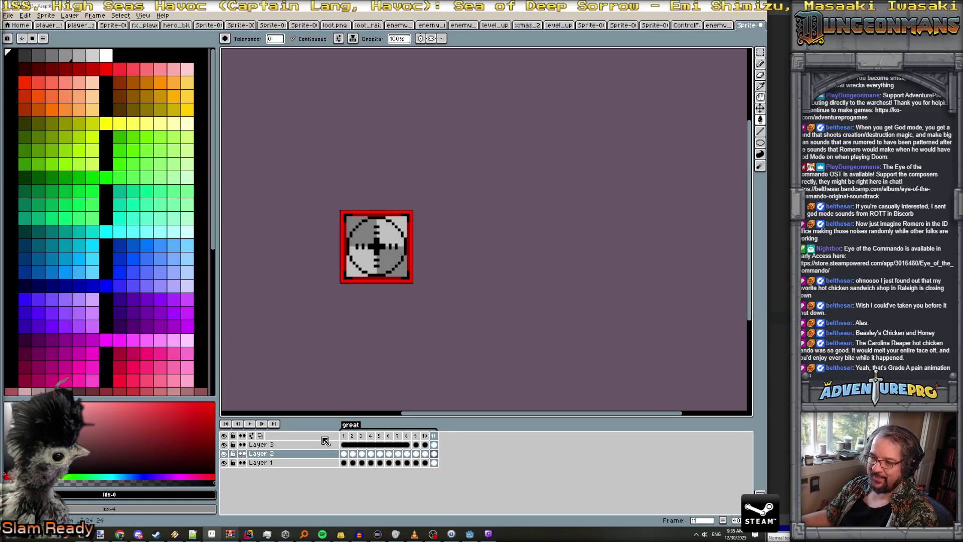
# - Add frame 12 with its Layer 3 black corners cleared, and turn symmetry back on
pyautogui.click(345, 436)
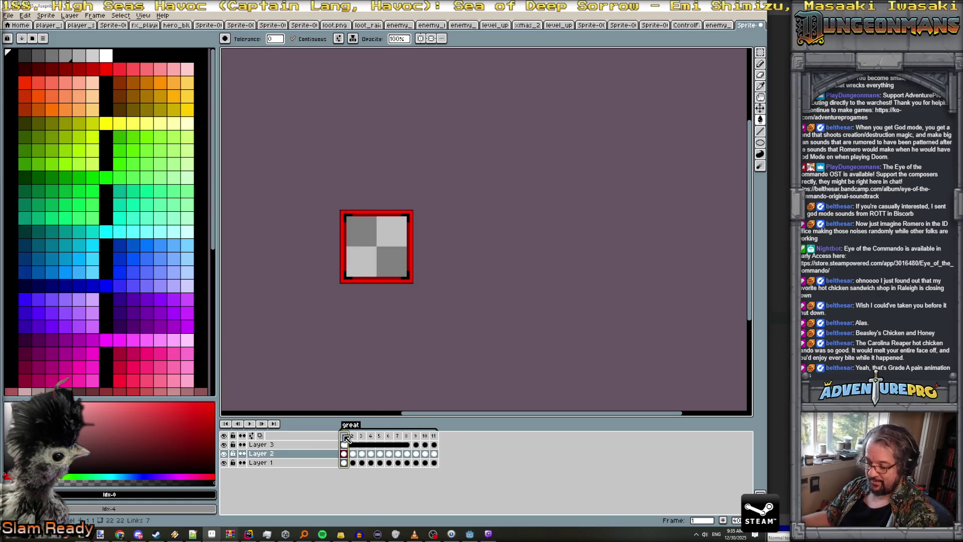
pyautogui.hotkey('alt', 'n')
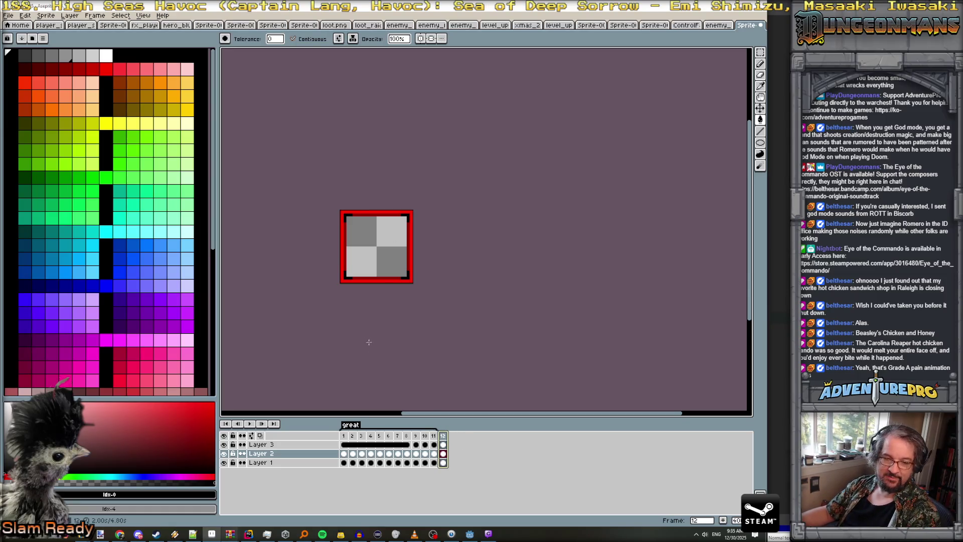
pyautogui.click(444, 445)
pyautogui.moveTo(447, 447); pyautogui.dragTo(444, 451)
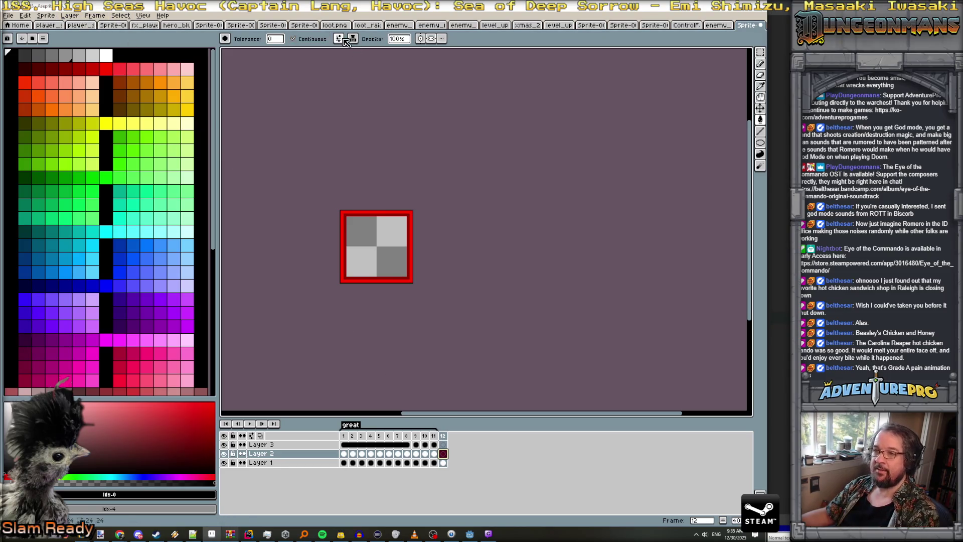
pyautogui.click(431, 40)
pyautogui.scroll(2, 466, 210)
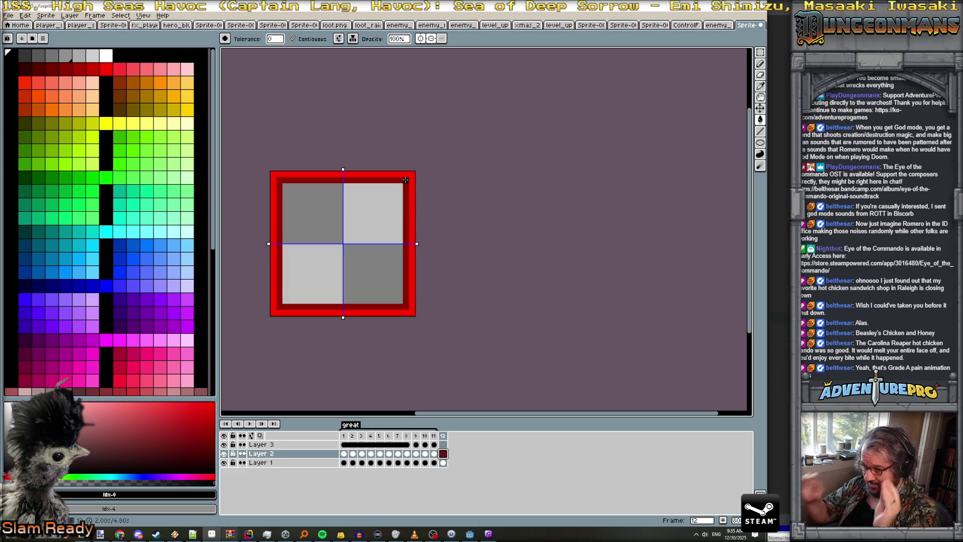
# - Add six new frames after frame 12, creating frames 13–18
pyautogui.click(443, 435)
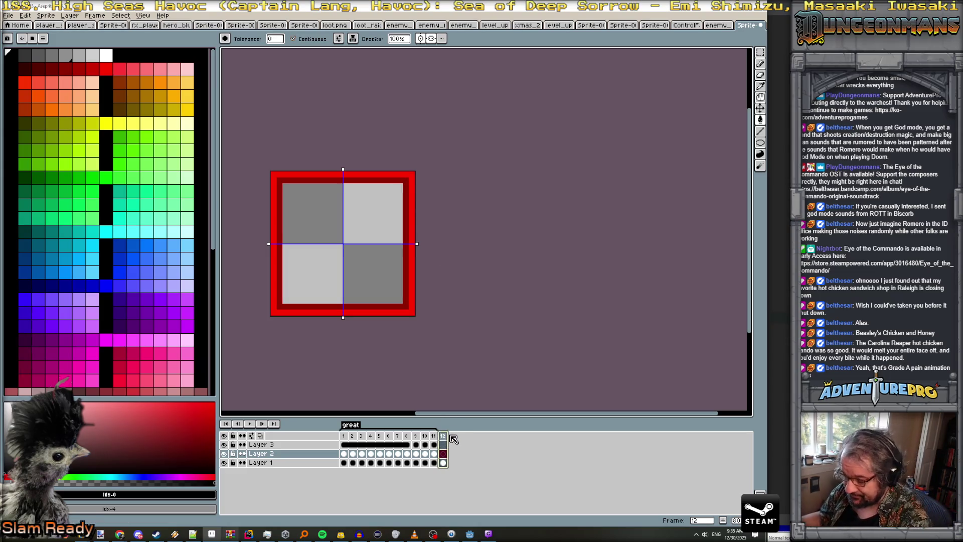
pyautogui.press('Escape')
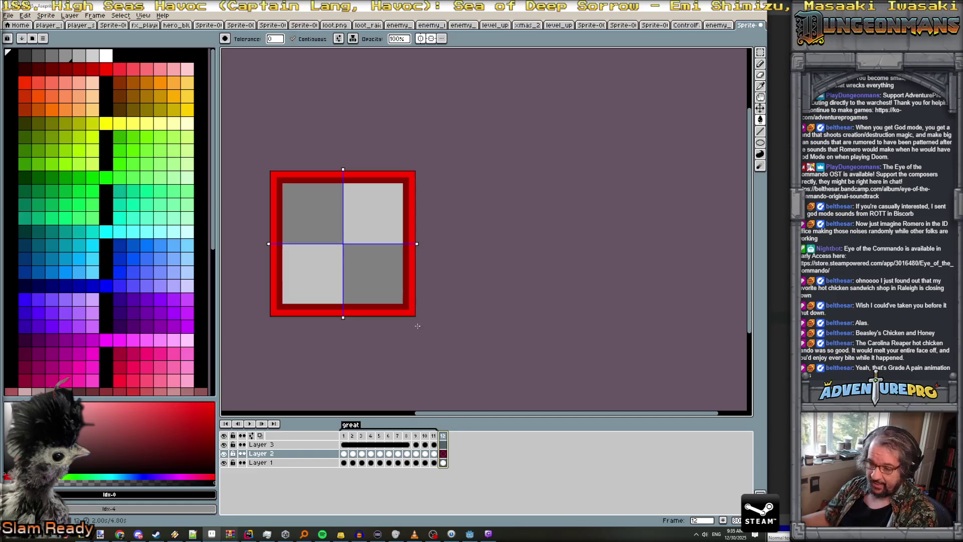
pyautogui.click(345, 186)
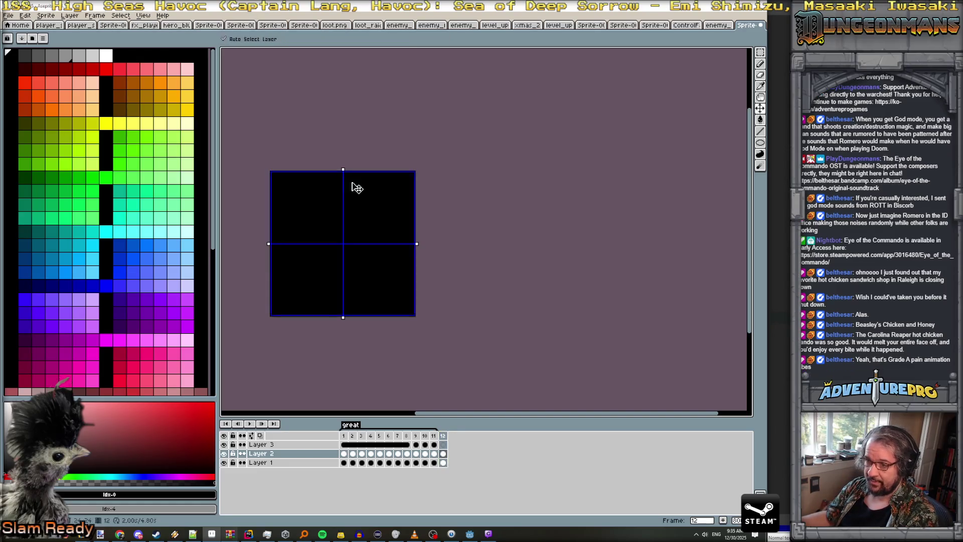
pyautogui.hotkey('ctrl', 'z')
pyautogui.click(443, 436)
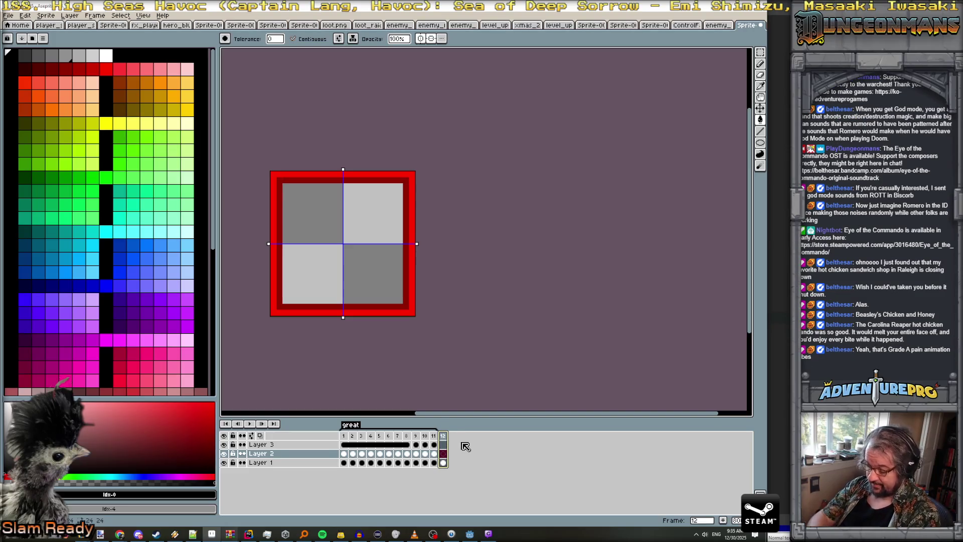
pyautogui.hotkey('alt', 'n')
pyautogui.hotkey('alt', 'n')
pyautogui.hotkey('alt', 'n')
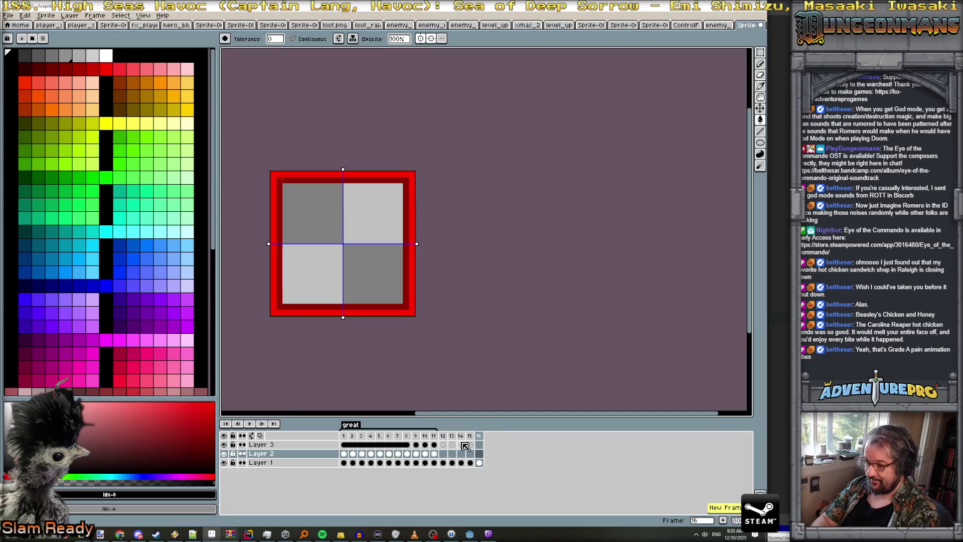
pyautogui.click(452, 436)
pyautogui.press('Right')
pyautogui.press('Right')
pyautogui.press('Right')
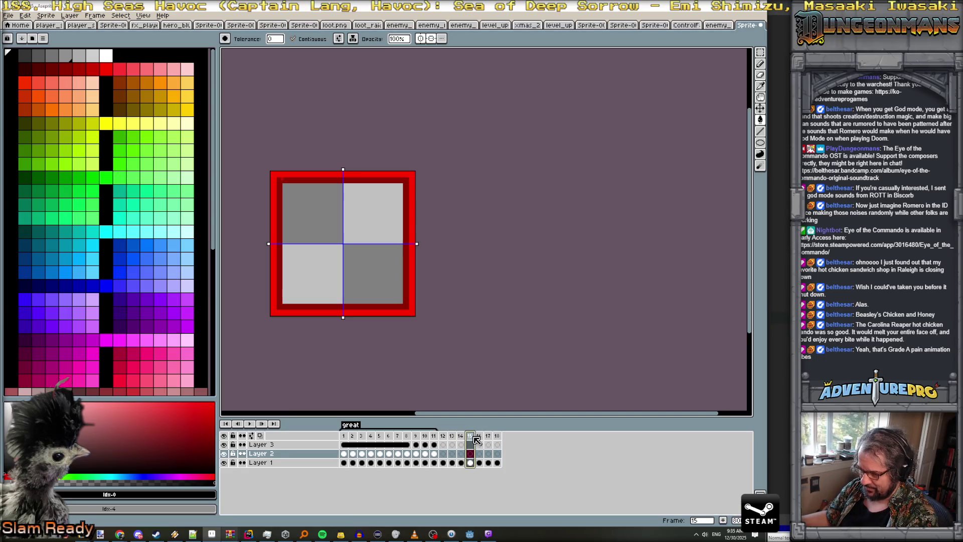
pyautogui.click(444, 435)
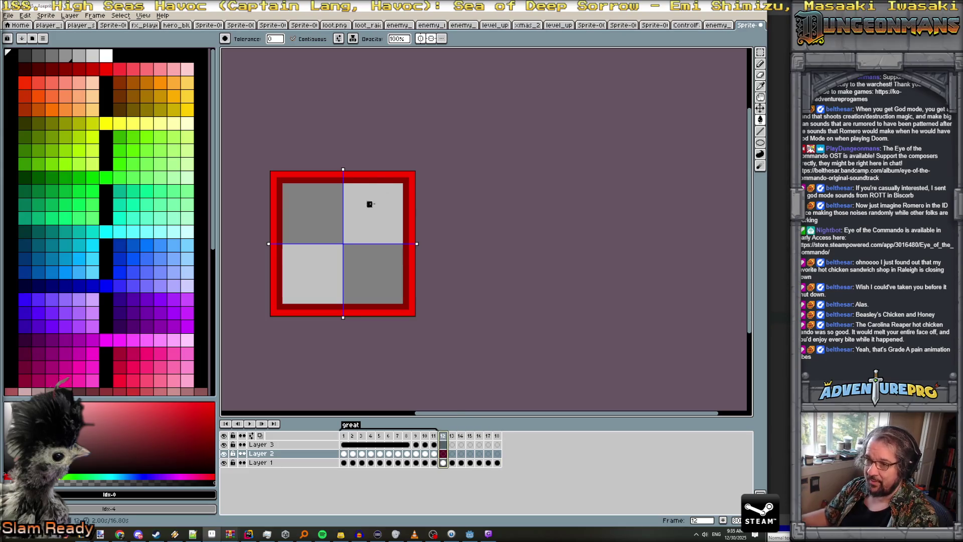
# - Undo the accidental black fill and turn off vertical and horizontal symmetry
pyautogui.click(346, 181)
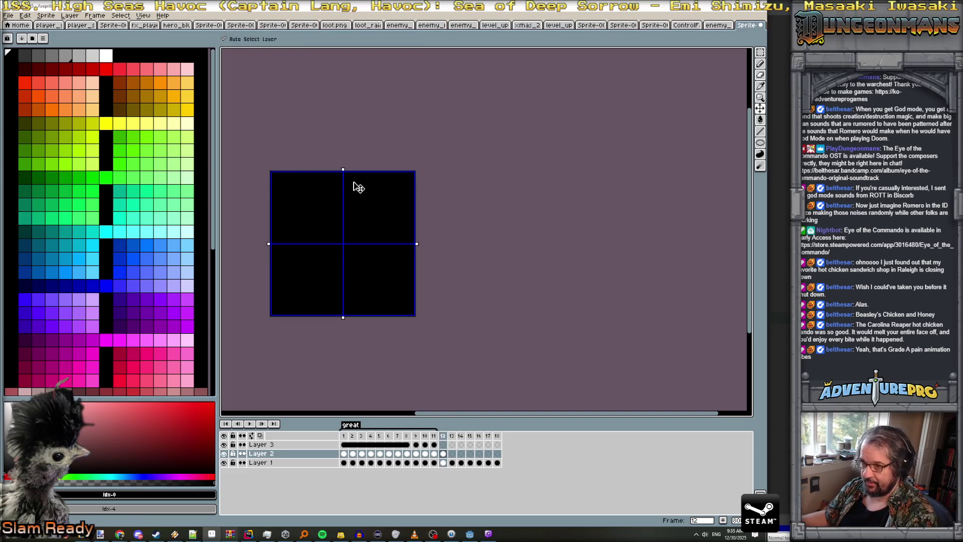
pyautogui.hotkey('ctrl', 'z')
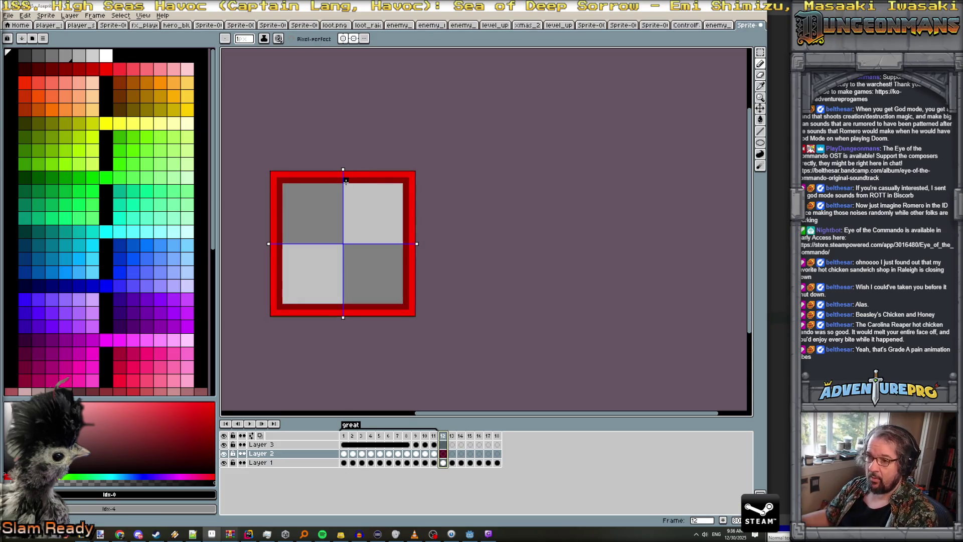
pyautogui.click(345, 38)
pyautogui.click(351, 38)
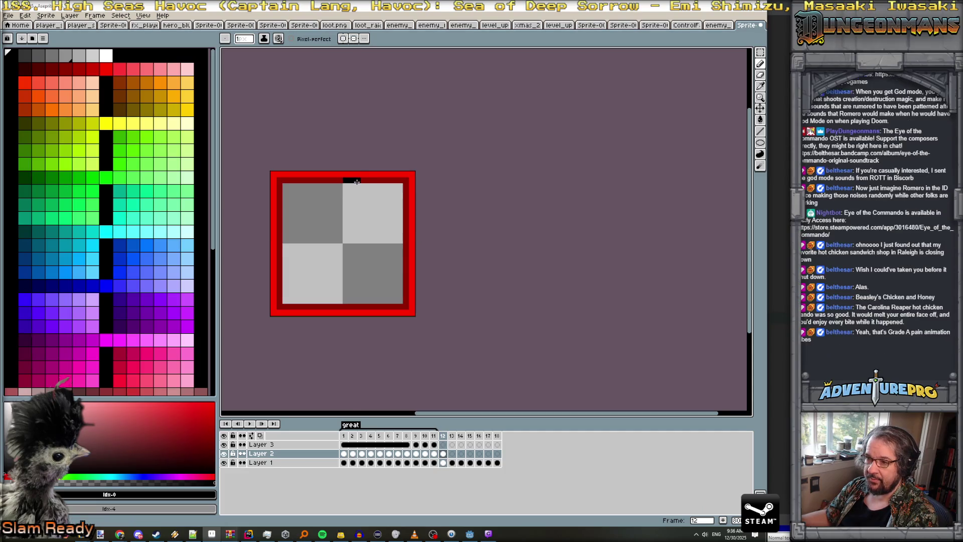
# - Pencil black marks in the top-right border corner, then on the right border in later frames
pyautogui.press('Right')
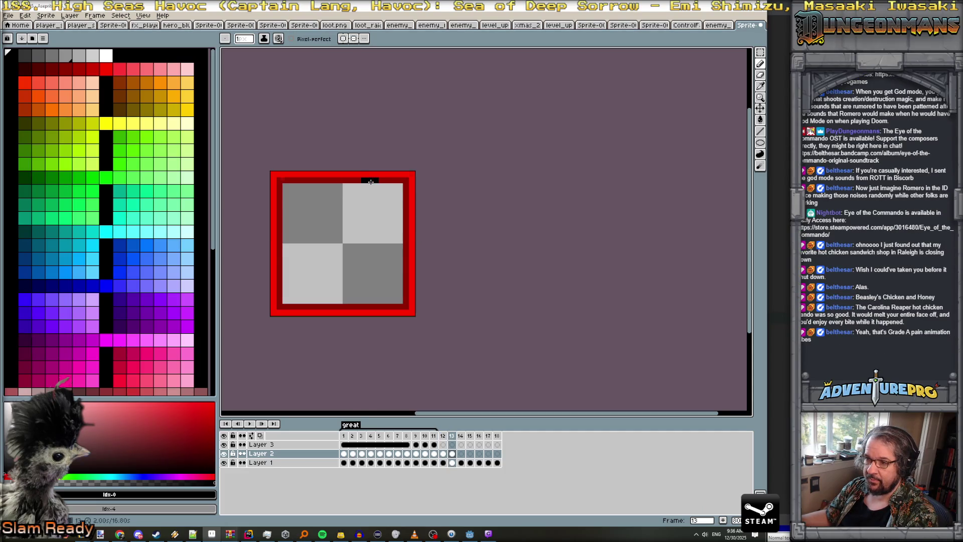
pyautogui.press('Right')
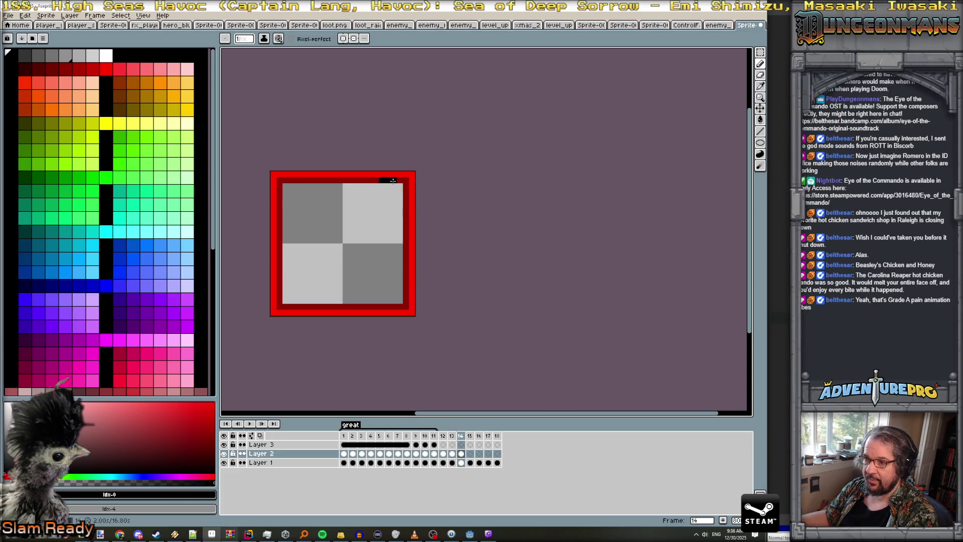
pyautogui.press('Right')
pyautogui.click(400, 181)
pyautogui.click(407, 181)
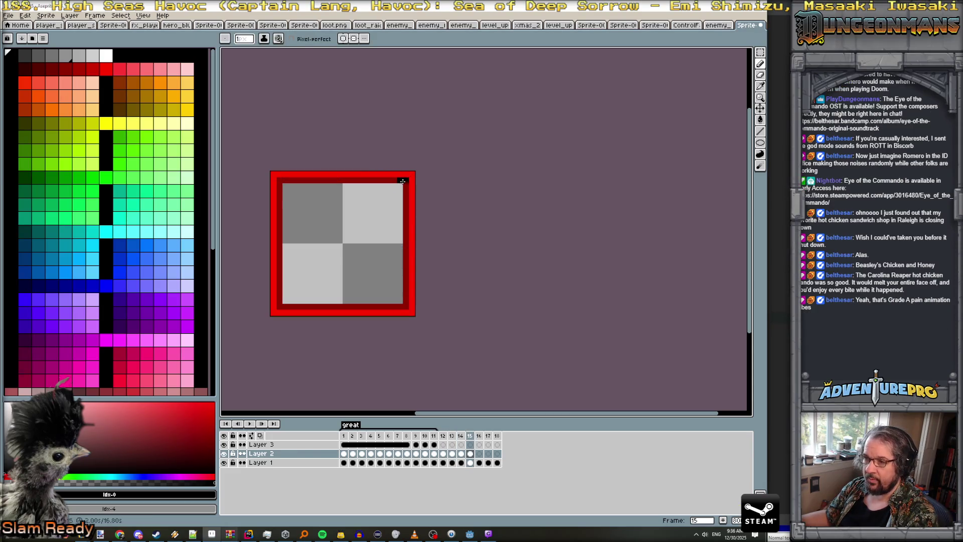
pyautogui.press('Right')
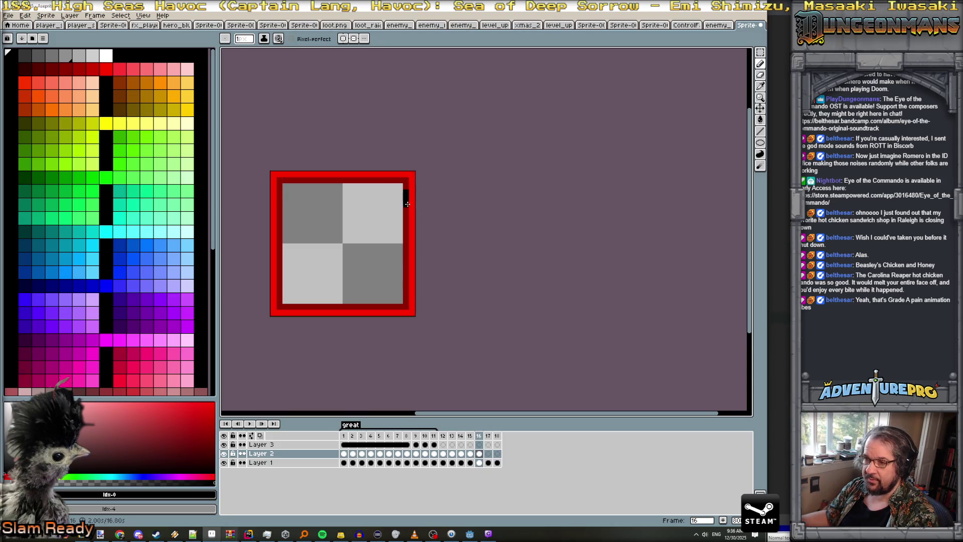
pyautogui.press('Right')
pyautogui.press('Right')
pyautogui.click(407, 231)
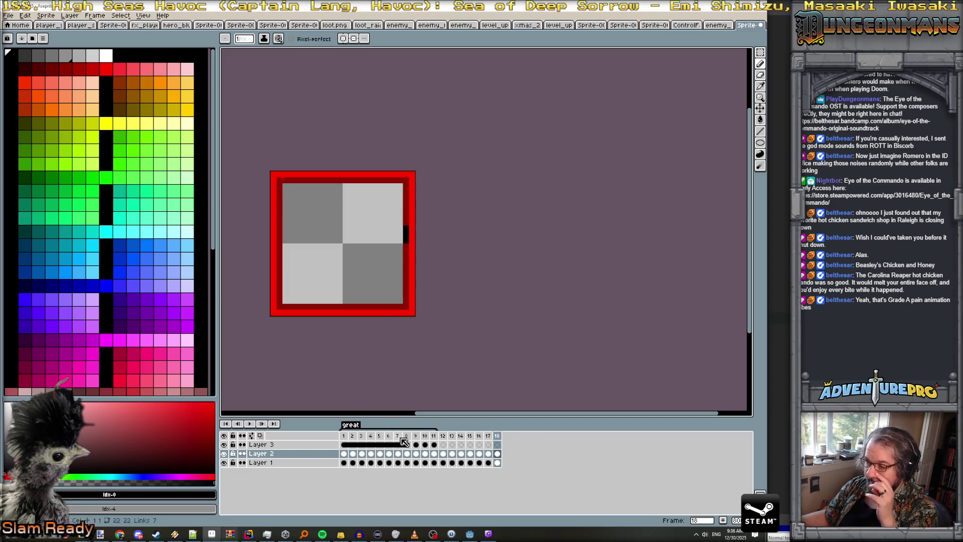
# - Tag frames 12–18 as Loop and play the animation from frame 12
pyautogui.moveTo(443, 436); pyautogui.dragTo(498, 436)
pyautogui.press('F2')
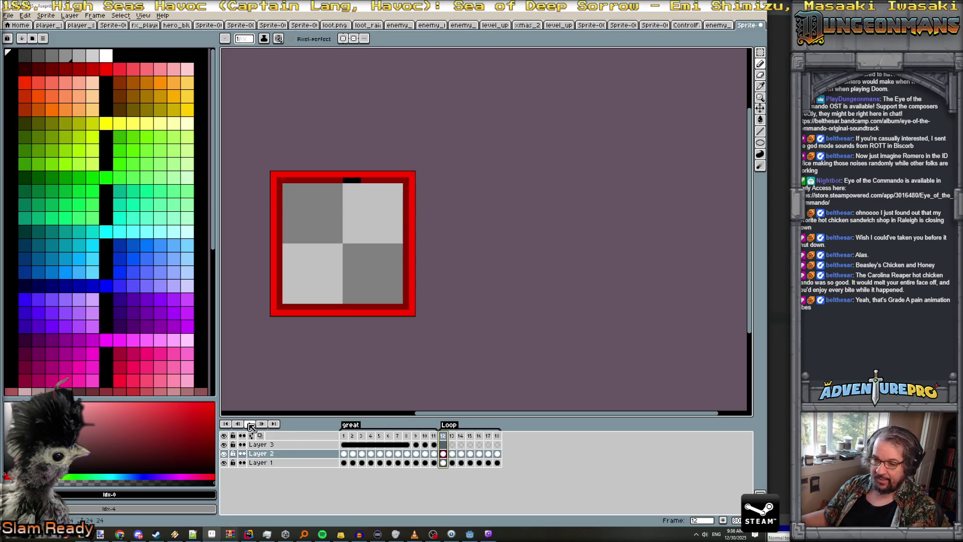
pyautogui.click(250, 426)
# - Set frames 12–18 to a 100 ms duration and play the loop once to check it
pyautogui.moveTo(443, 436); pyautogui.dragTo(505, 440)
pyautogui.write('p')
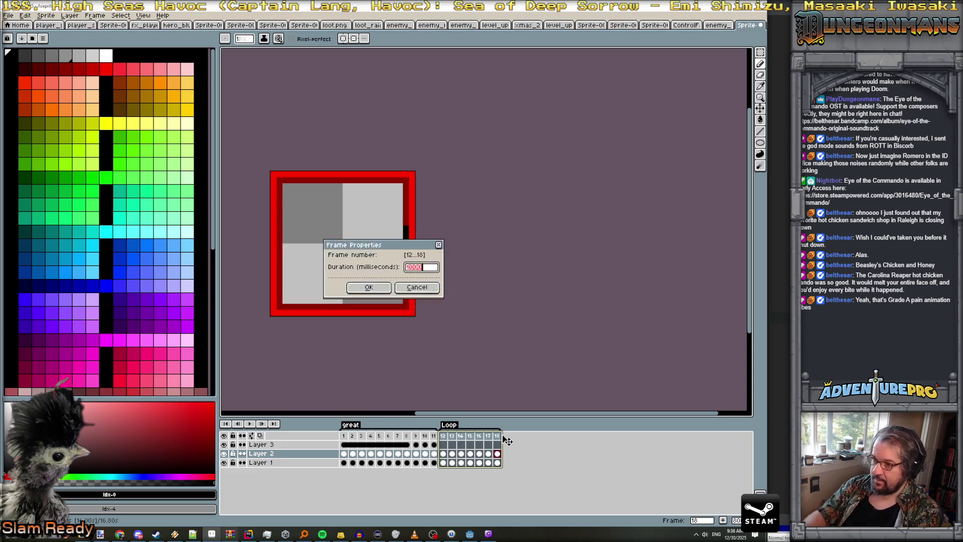
pyautogui.write('0')
pyautogui.press('Return')
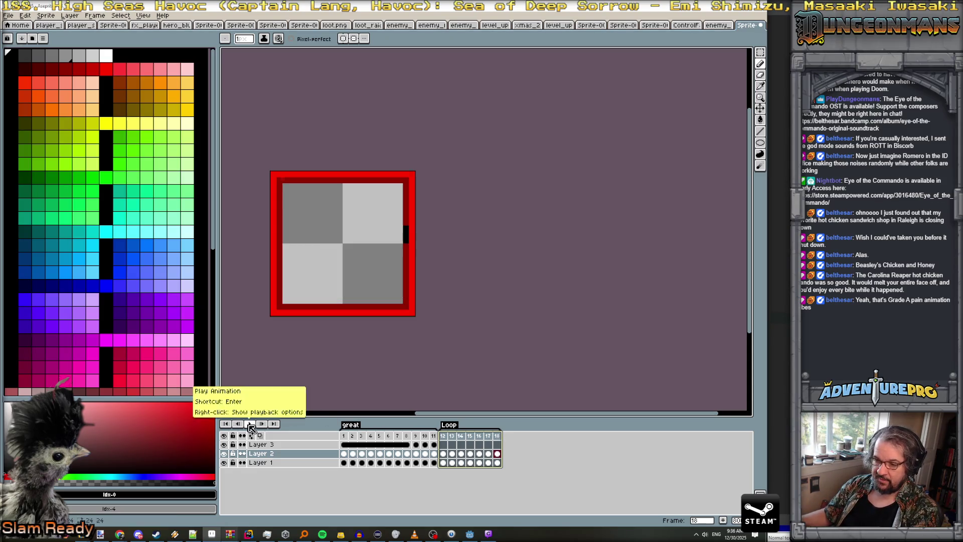
pyautogui.click(251, 425)
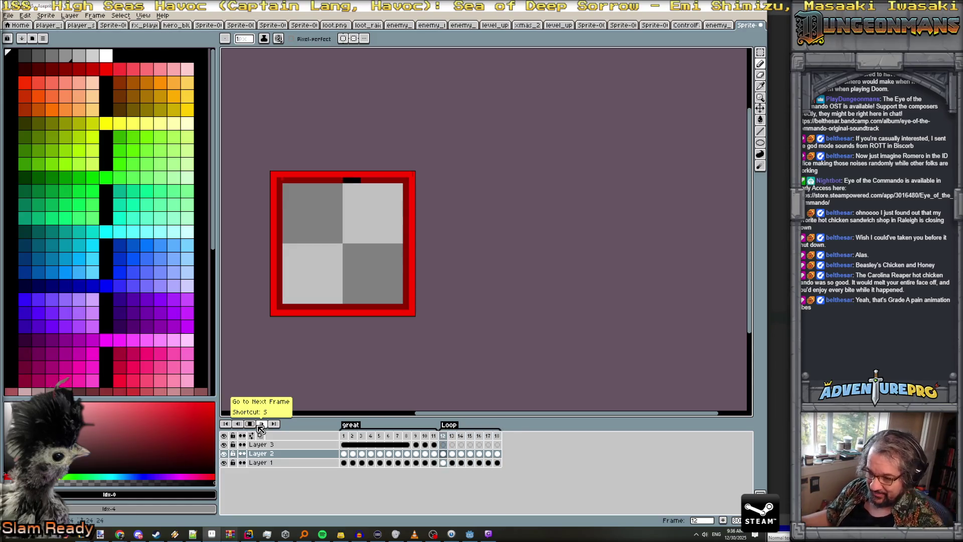
pyautogui.click(252, 427)
# - Return to frame 12 and pick red as the drawing colour
pyautogui.click(444, 436)
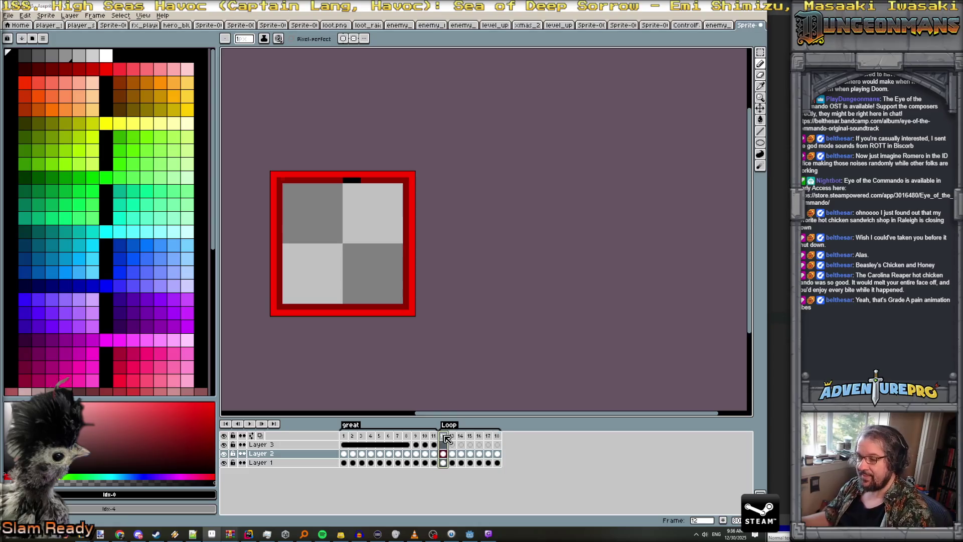
pyautogui.scroll(1, 369, 173)
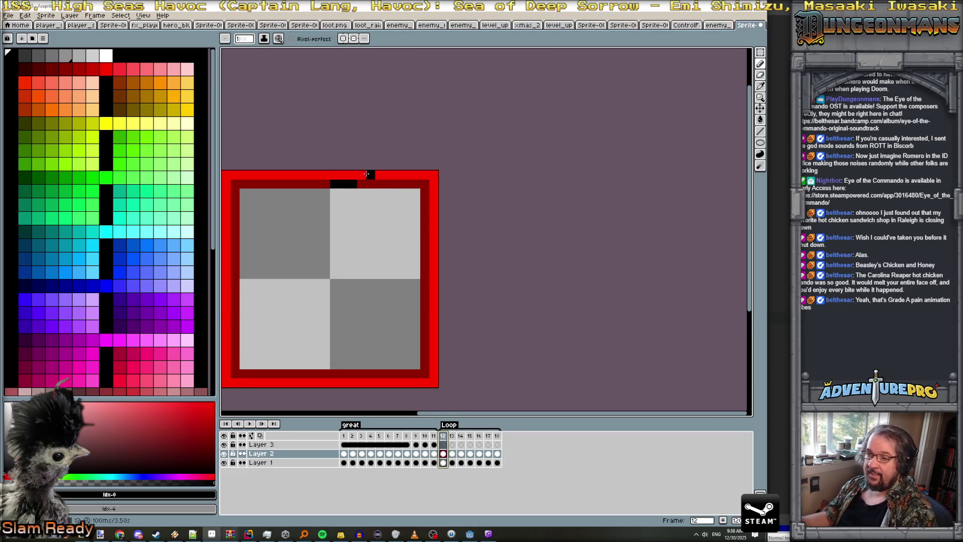
pyautogui.keyDown('alt'); pyautogui.click(367, 173); pyautogui.keyUp('alt')
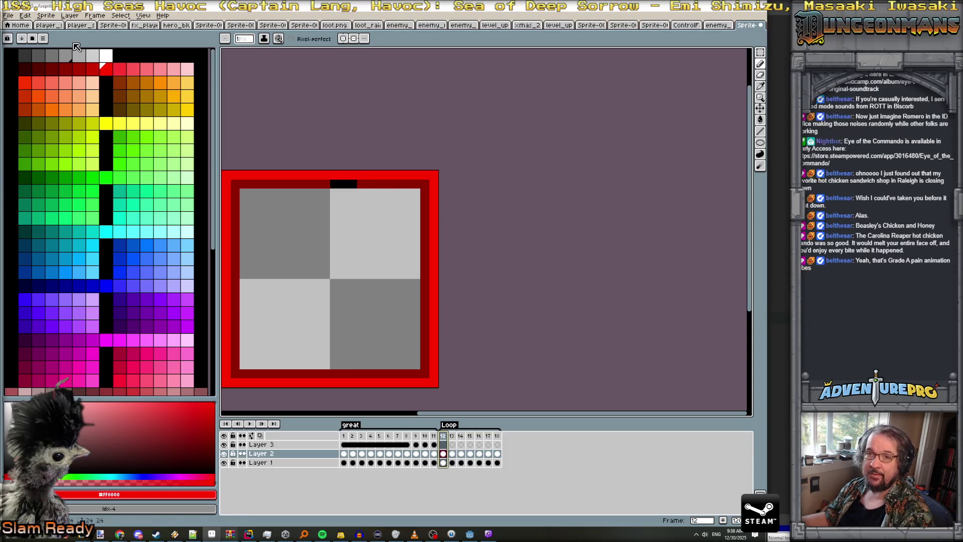
# - Rename Layer 1 to 'base' and add a new, renamed layer above it
pyautogui.doubleClick(261, 463)
pyautogui.write('base')
pyautogui.press('Return')
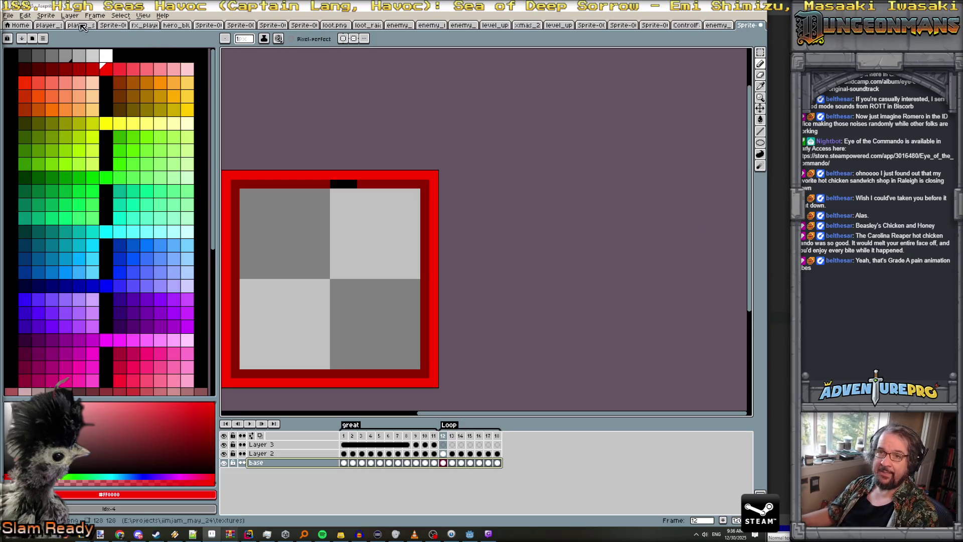
pyautogui.click(70, 16)
pyautogui.moveTo(95, 66)
pyautogui.click(174, 64)
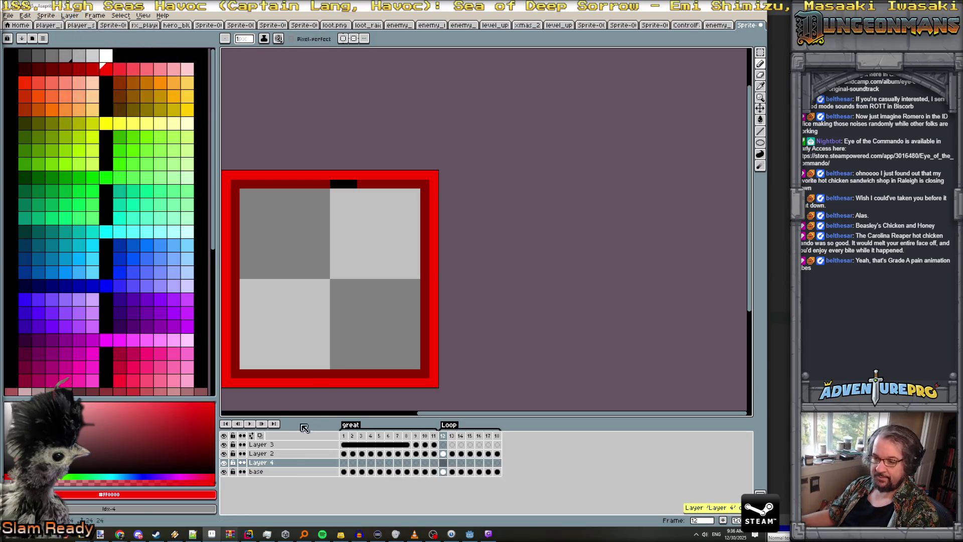
pyautogui.doubleClick(287, 466)
pyautogui.write('sub')
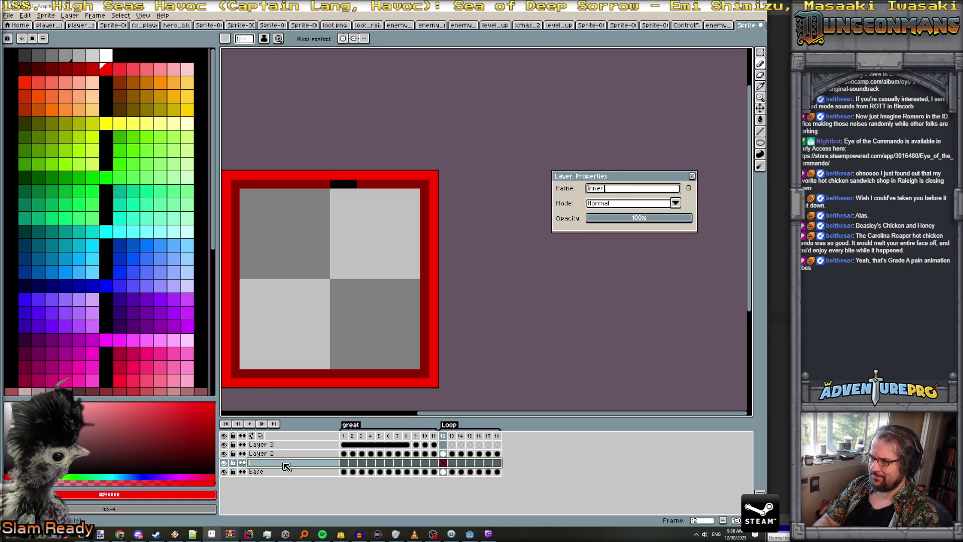
pyautogui.write('base?')
pyautogui.press('Return')
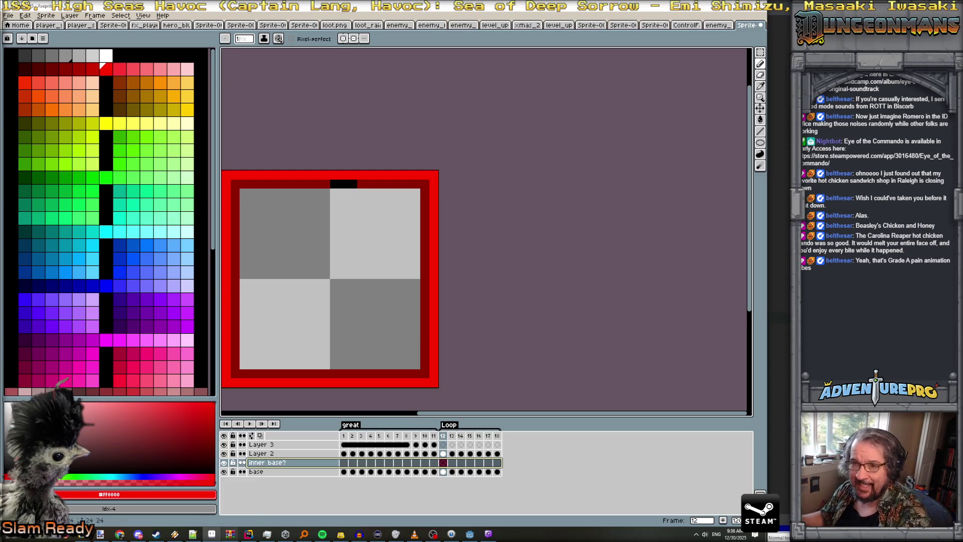
# - Pencil the inner border black on all four sides on the new layer's frame 12
pyautogui.click(442, 463)
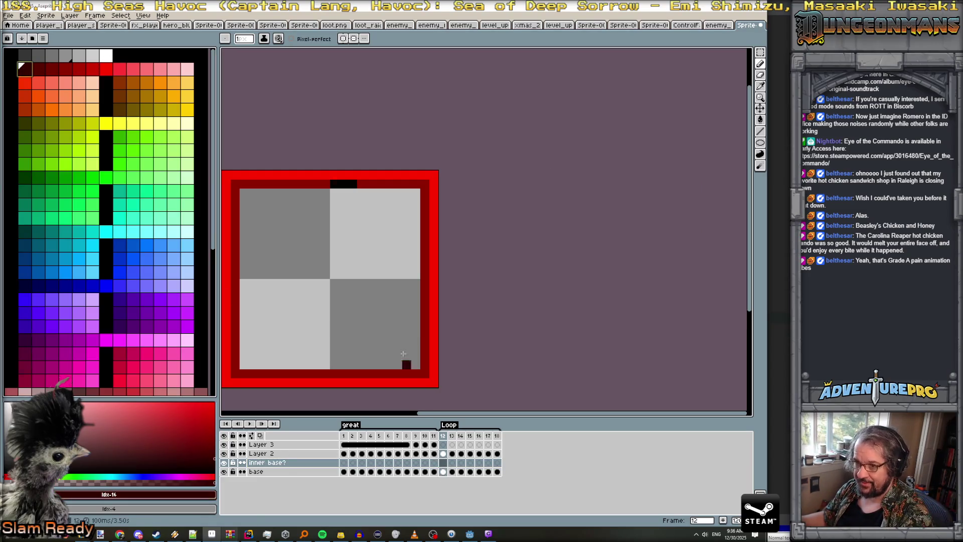
pyautogui.click(122, 57)
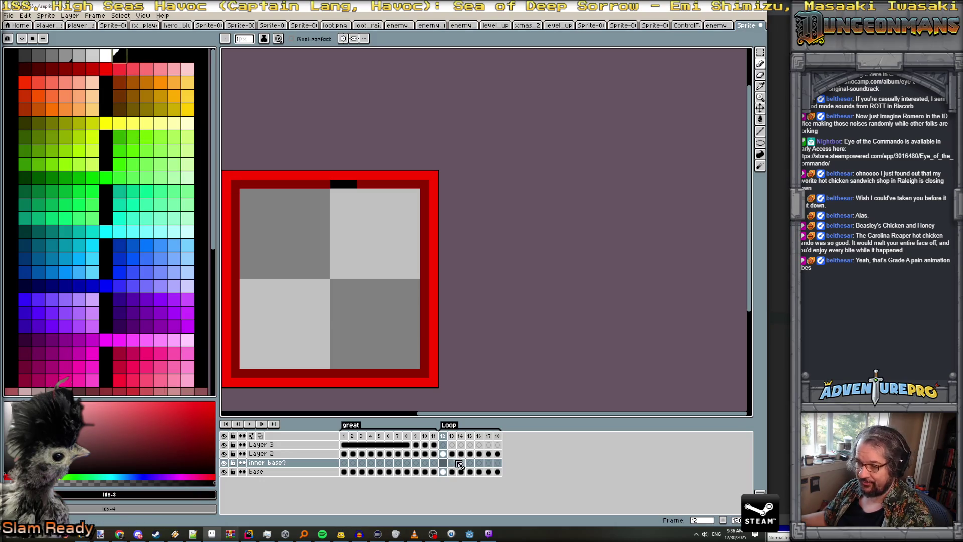
pyautogui.click(406, 346)
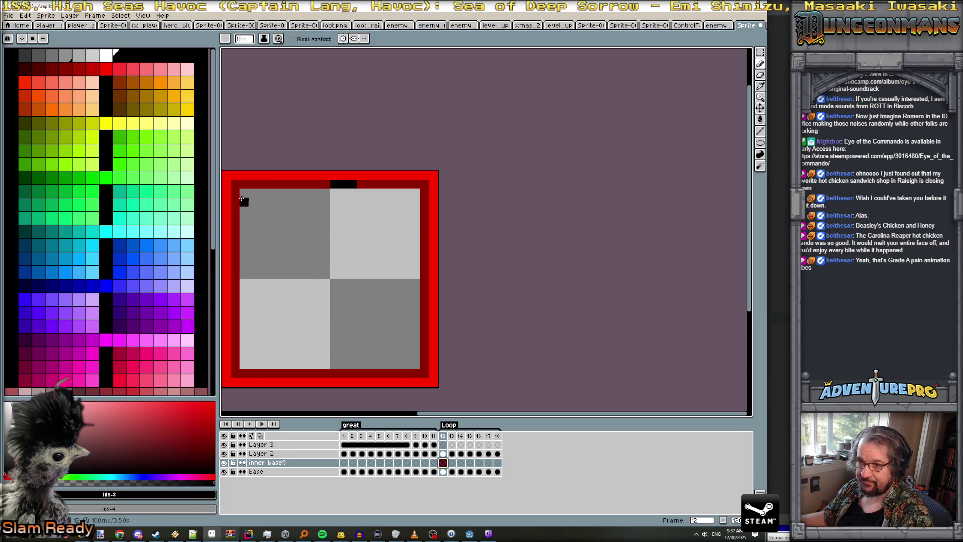
pyautogui.moveTo(237, 186)
pyautogui.mouseDown()
pyautogui.moveTo(422, 185)
pyautogui.moveTo(426, 272)
pyautogui.moveTo(426, 359)
pyautogui.moveTo(260, 373)
pyautogui.moveTo(236, 345)
pyautogui.mouseUp()
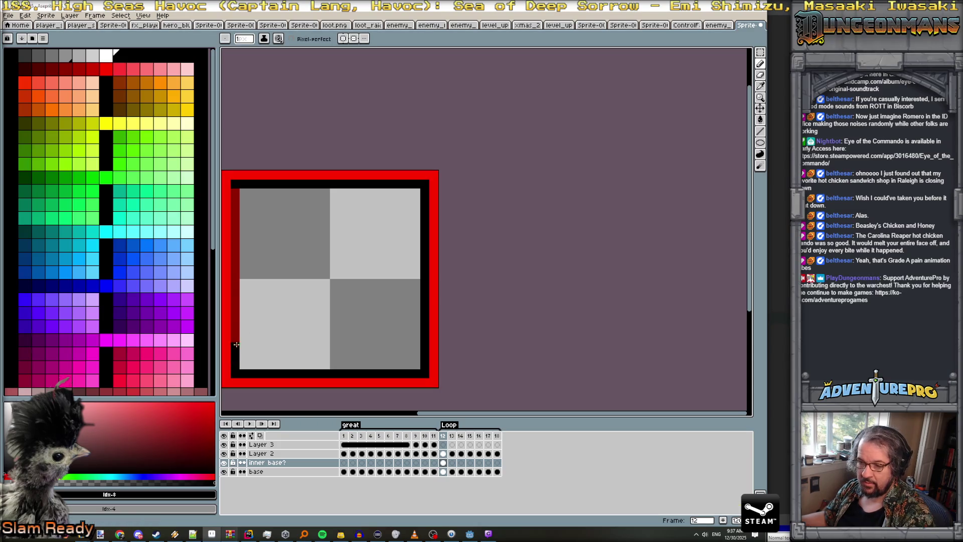
pyautogui.moveTo(237, 308); pyautogui.dragTo(236, 263)
pyautogui.moveTo(235, 223); pyautogui.dragTo(235, 190)
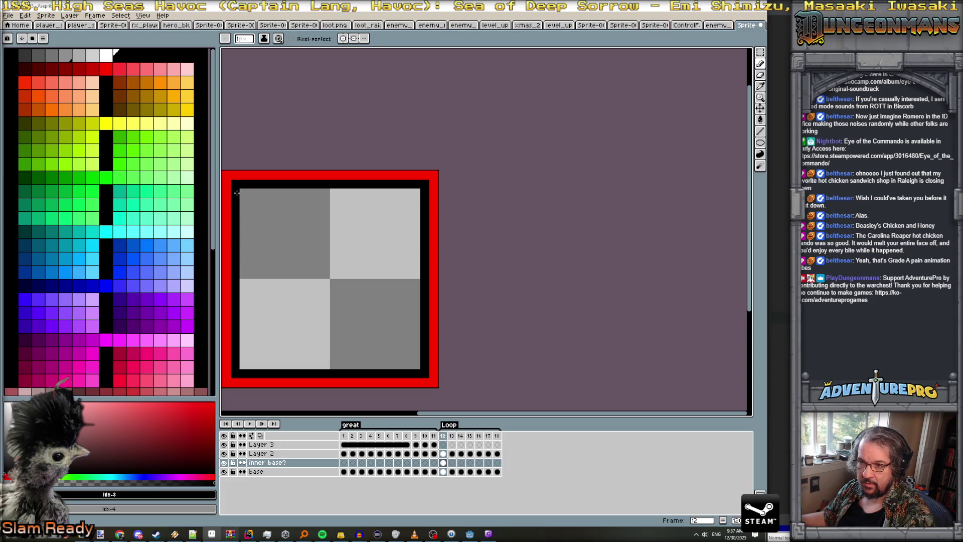
# - Link the new layer's cels across frames 12–18
pyautogui.moveTo(445, 465); pyautogui.dragTo(497, 463)
pyautogui.rightClick(497, 463)
pyautogui.click(535, 499)
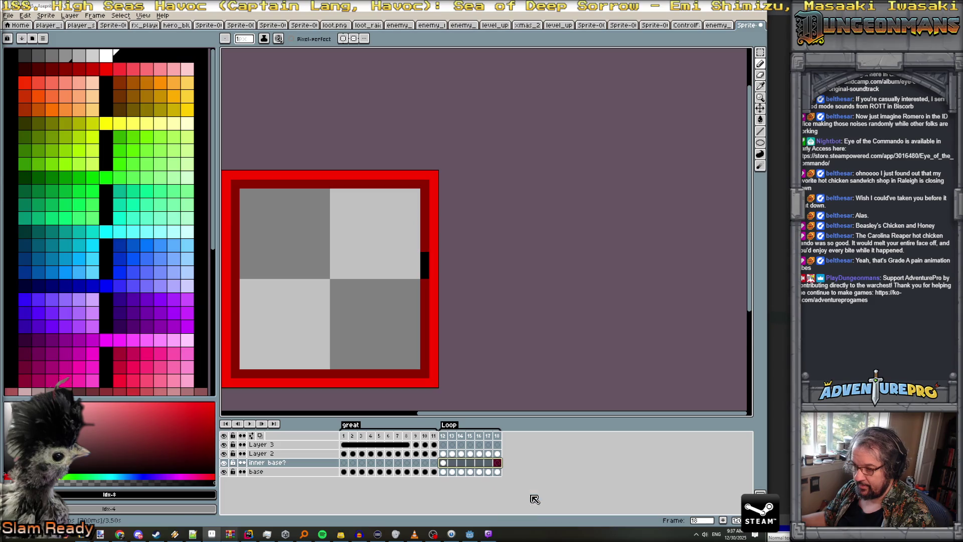
pyautogui.click(444, 454)
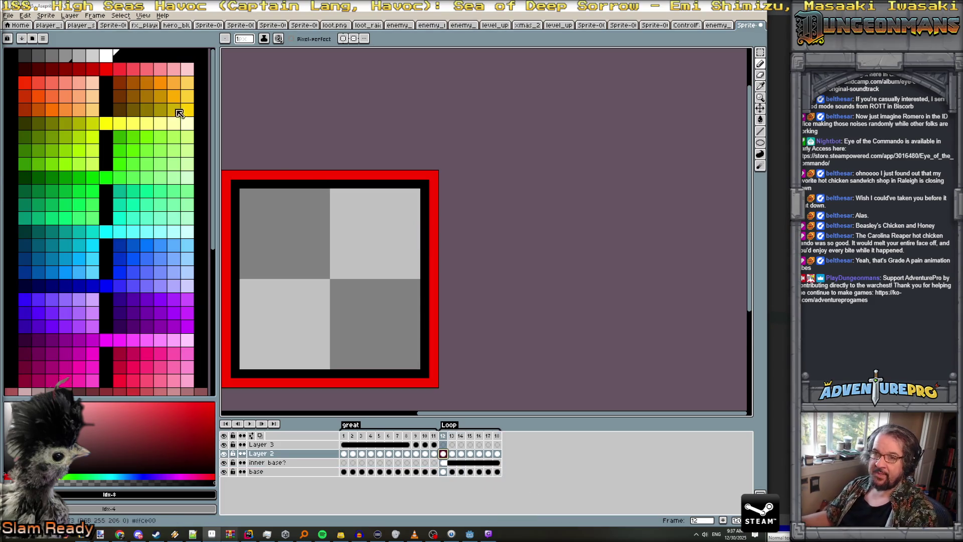
# - Paint a bright red notch into the top border on frame 12 of Layer 2
pyautogui.click(107, 69)
pyautogui.click(334, 185)
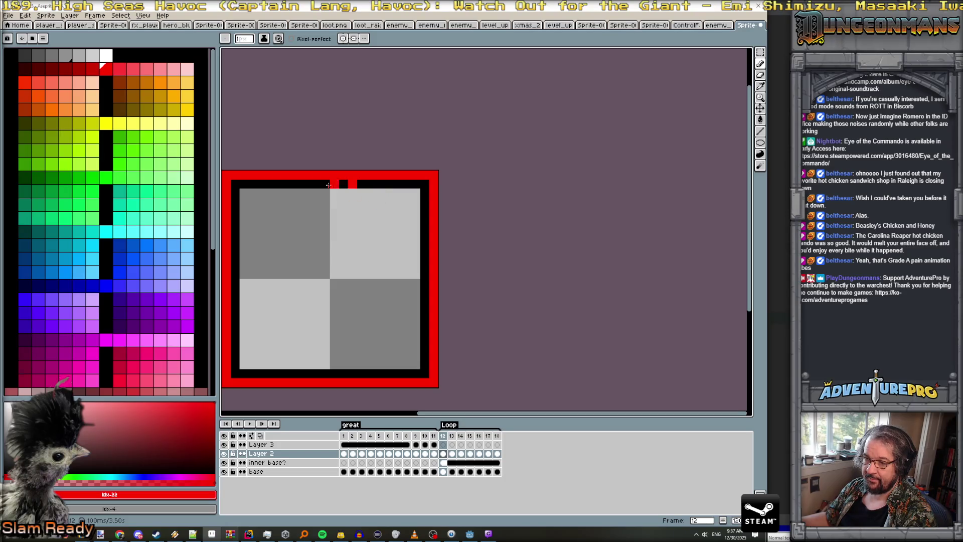
pyautogui.press('Right')
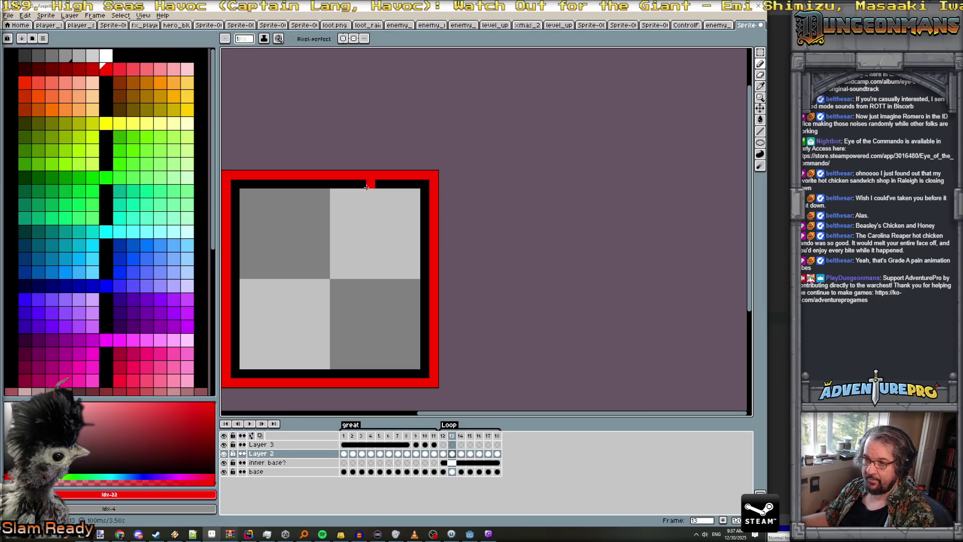
pyautogui.moveTo(365, 185); pyautogui.dragTo(369, 186)
pyautogui.press('Right')
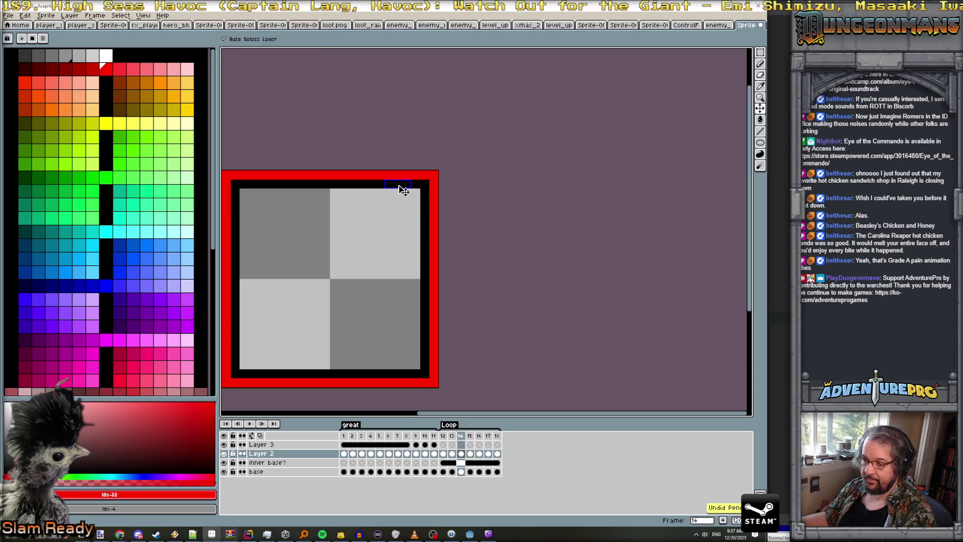
pyautogui.press('Left')
pyautogui.press('Left')
pyautogui.click(416, 239)
pyautogui.hotkey('ctrl', 'z')
pyautogui.hotkey('ctrl', 'z')
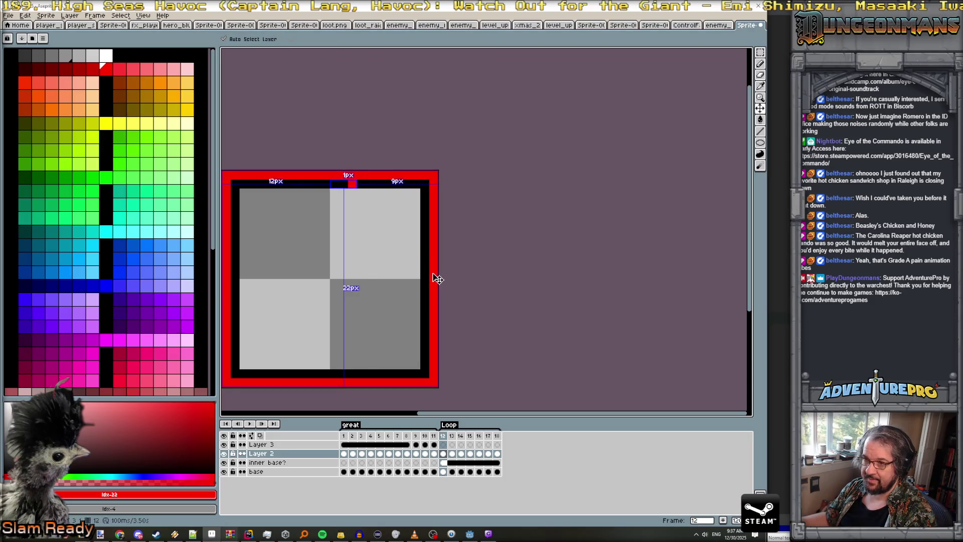
pyautogui.click(444, 454)
pyautogui.click(335, 184)
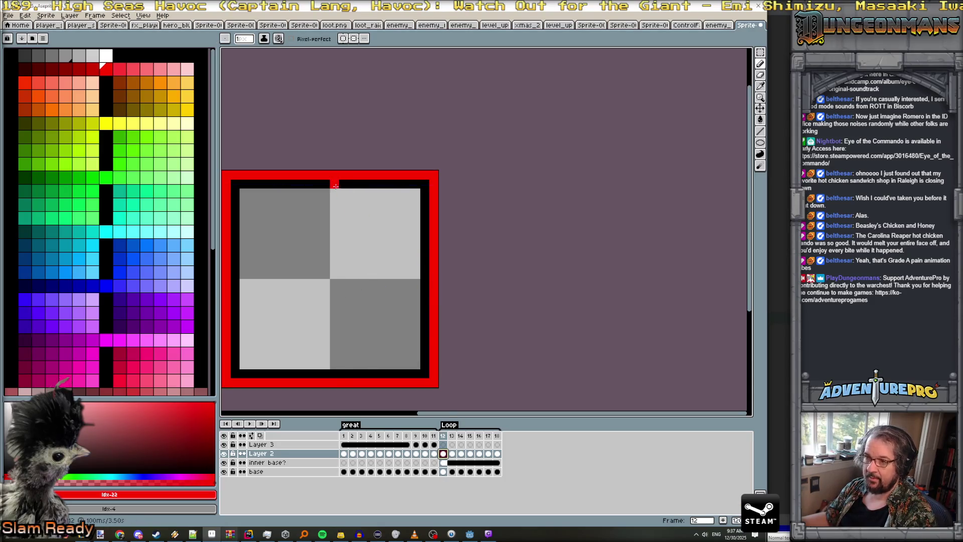
# - Paint the red notch progressively lower down the right border on frames 15–18
pyautogui.press('Right')
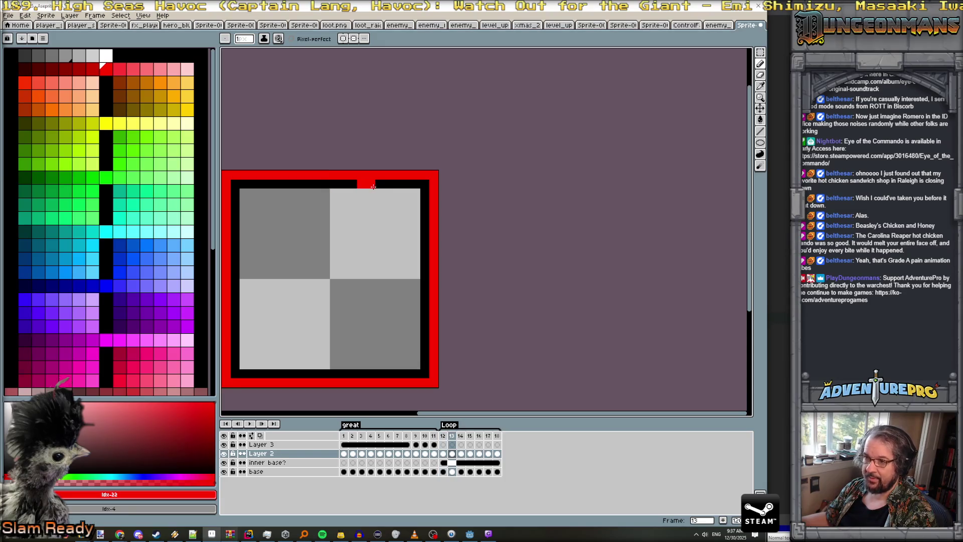
pyautogui.press('Right')
pyautogui.press('Right')
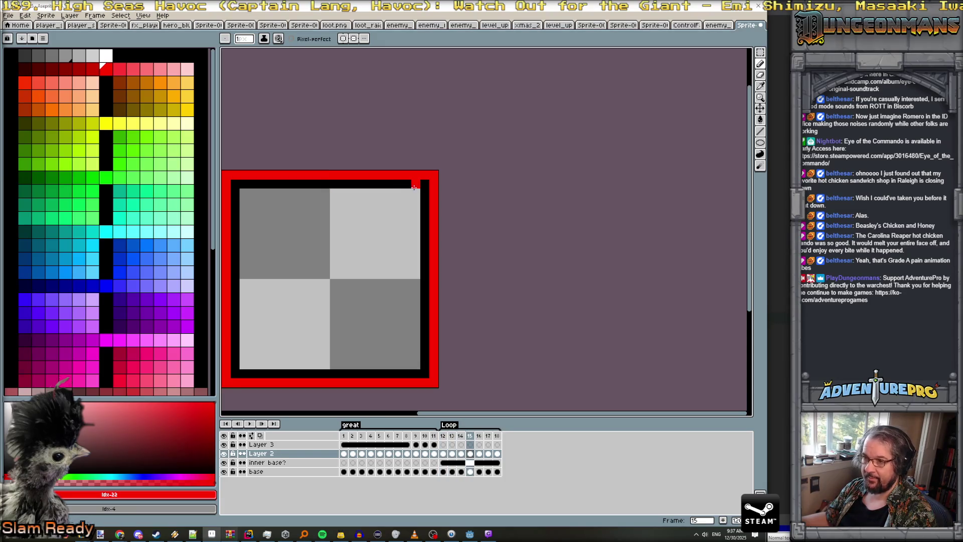
pyautogui.press('Right')
pyautogui.click(425, 202)
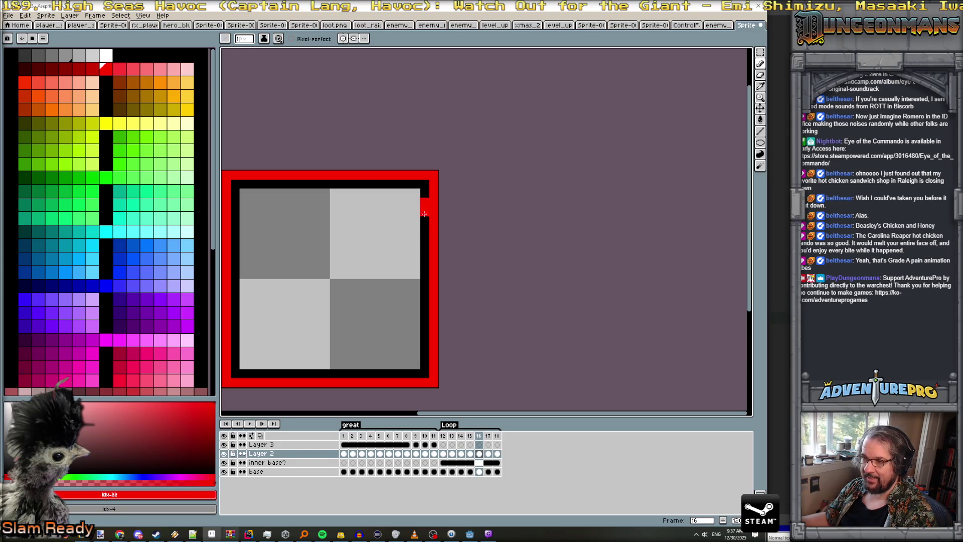
pyautogui.press('Right')
pyautogui.click(425, 221)
pyautogui.press('Right')
pyautogui.click(425, 251)
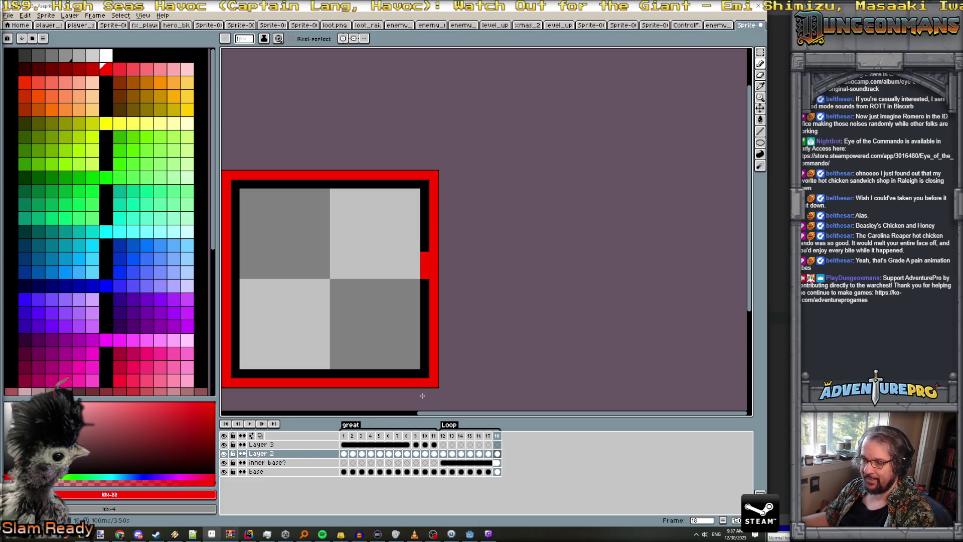
pyautogui.click(444, 454)
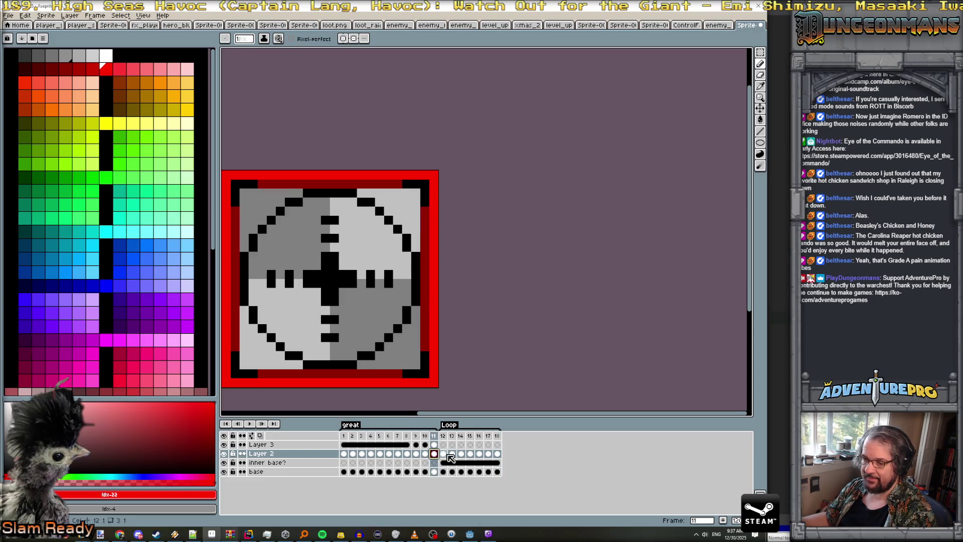
# - Add darker red trailing pixels behind the notch on frames 12–18
pyautogui.click(250, 425)
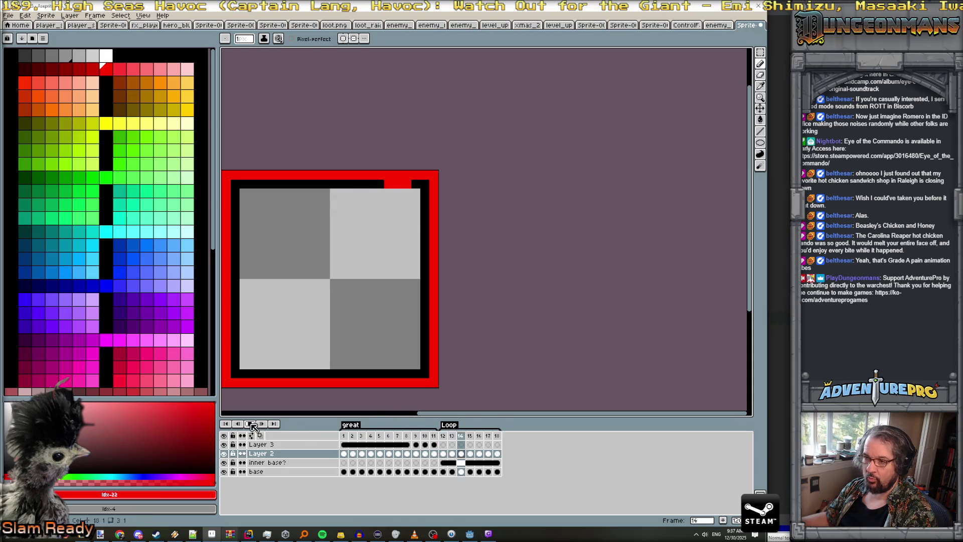
pyautogui.click(249, 425)
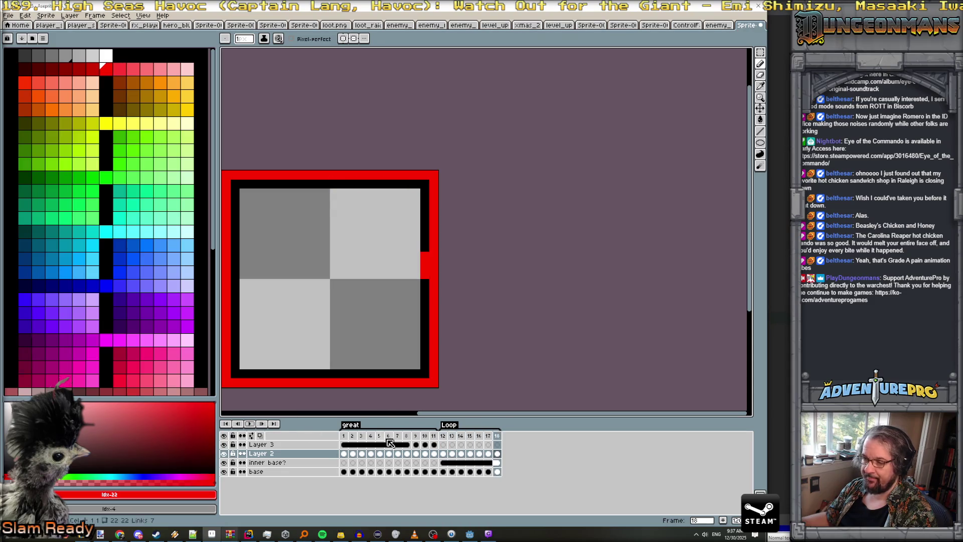
pyautogui.press('Left')
pyautogui.press('Left')
pyautogui.press('Left')
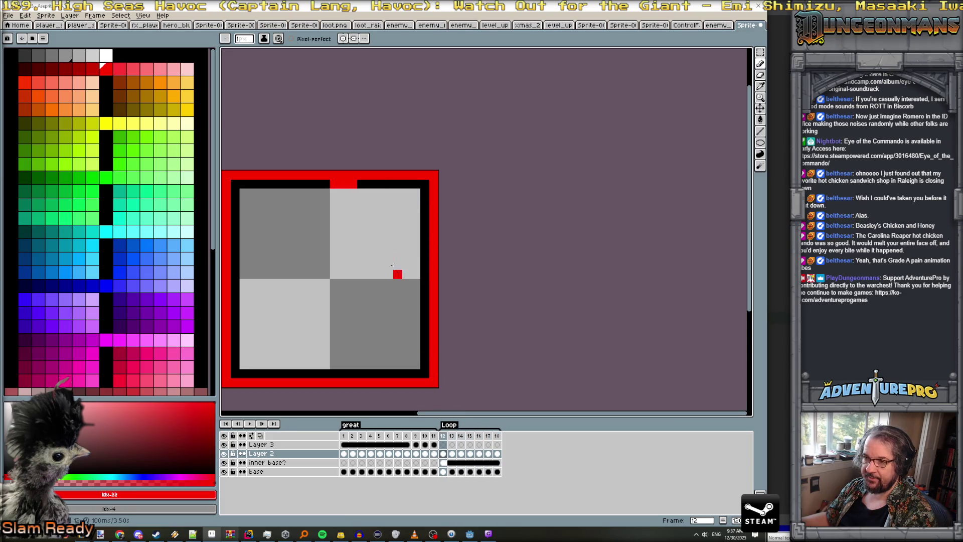
pyautogui.click(77, 73)
pyautogui.press('Right')
pyautogui.press('Right')
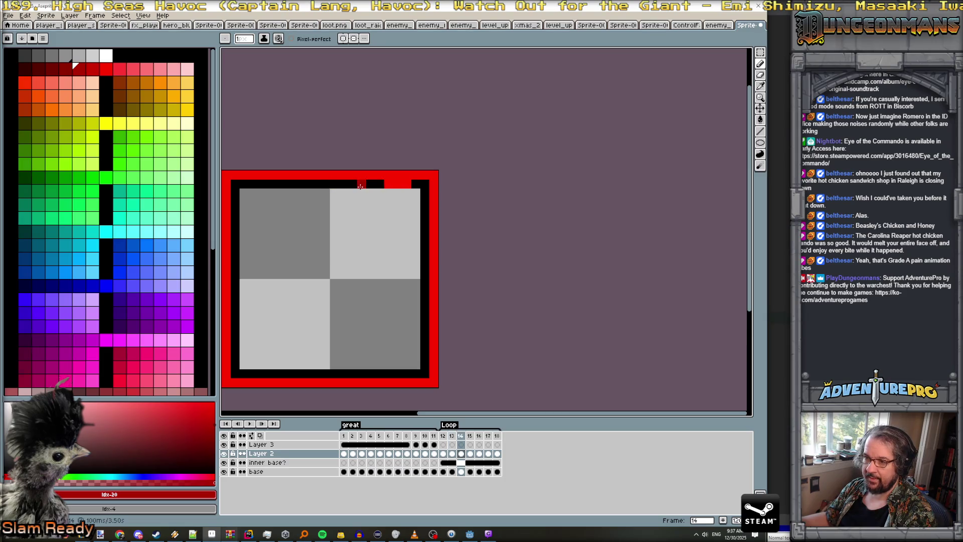
pyautogui.press('Right')
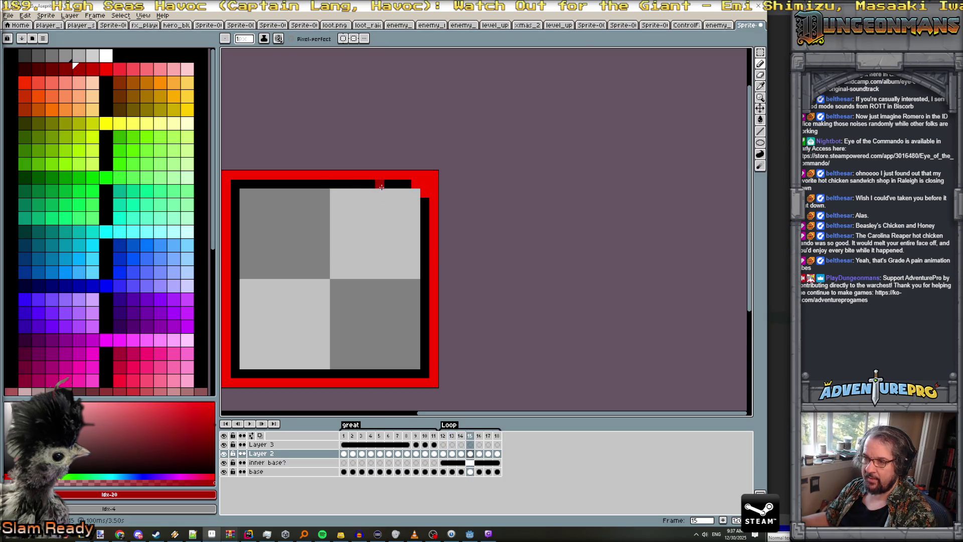
pyautogui.press('Right')
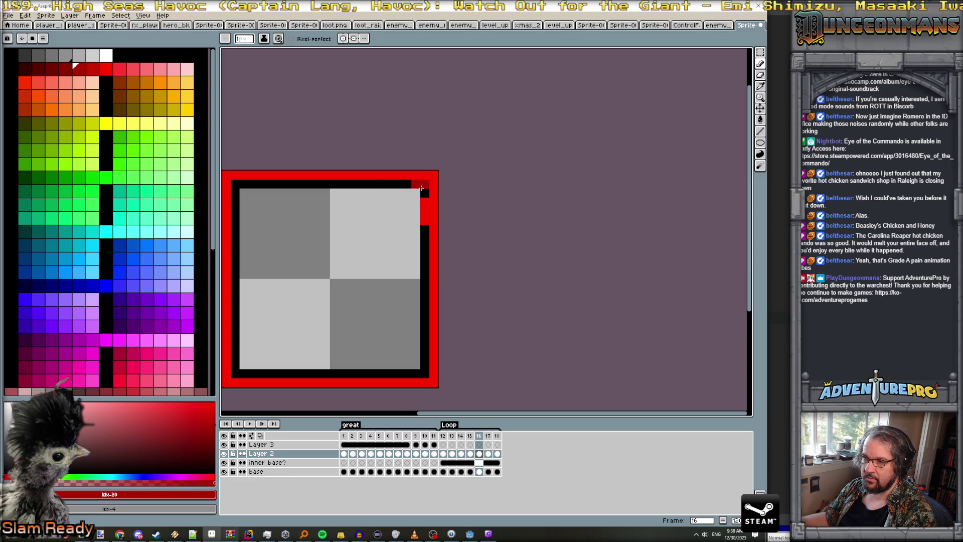
pyautogui.press('Right')
pyautogui.press('Right')
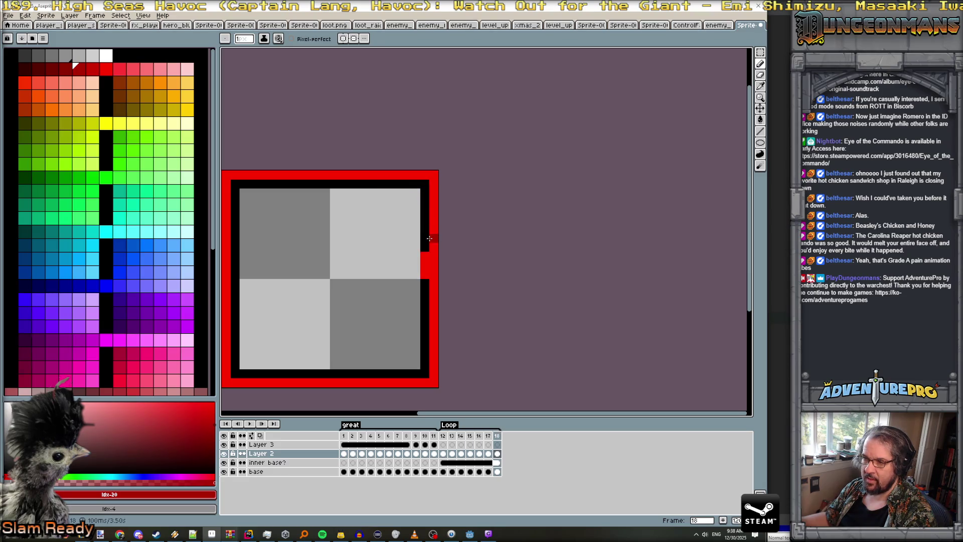
pyautogui.press('Right')
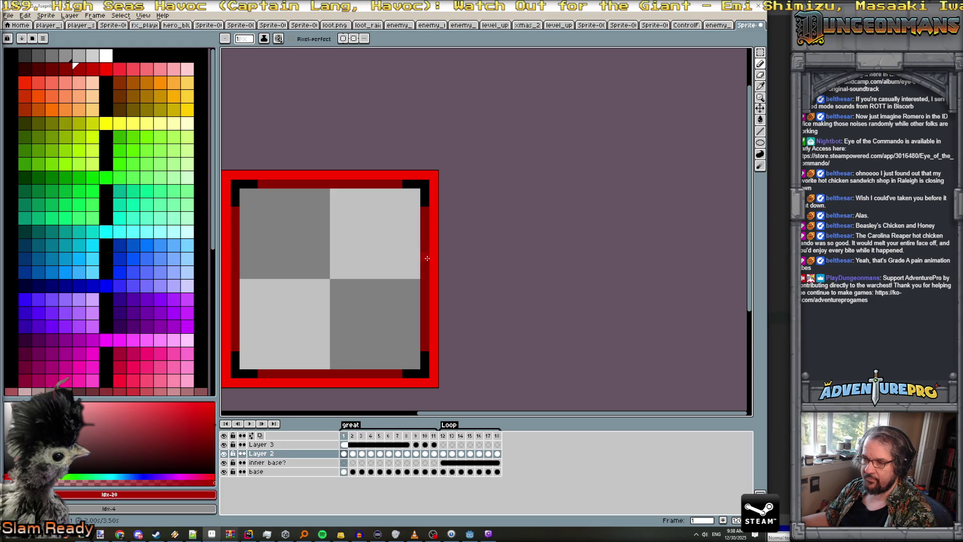
pyautogui.press('Left')
# - Add an even darker red trail shade from frame 12, then preview the animation
pyautogui.click(443, 436)
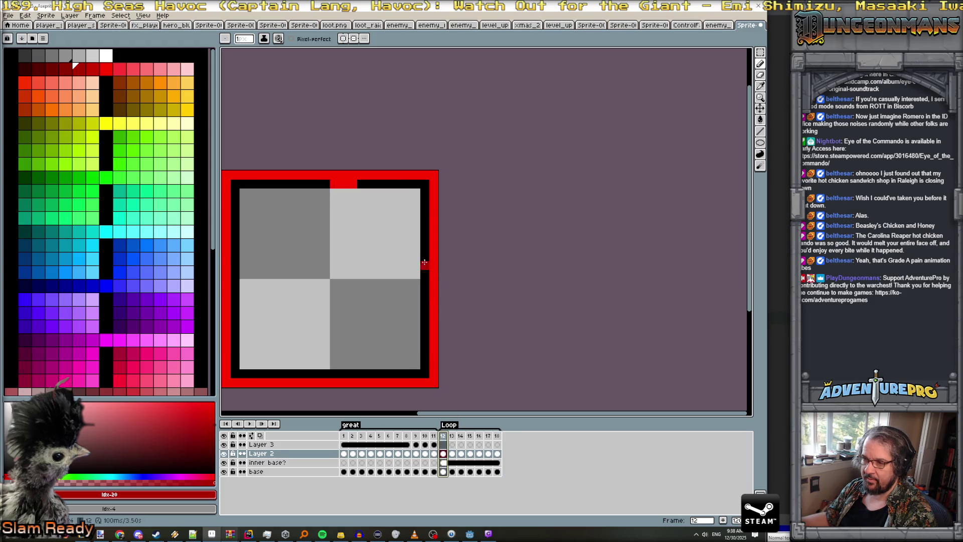
pyautogui.click(37, 69)
pyautogui.press('Right')
pyautogui.press('Right')
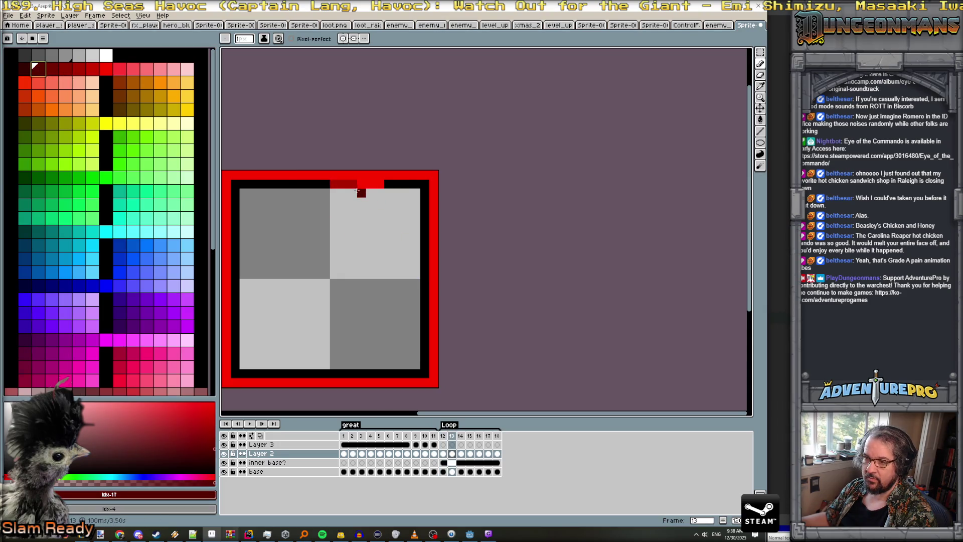
pyautogui.scroll(-2, 501, 251)
pyautogui.press('Return')
pyautogui.scroll(1, 502, 251)
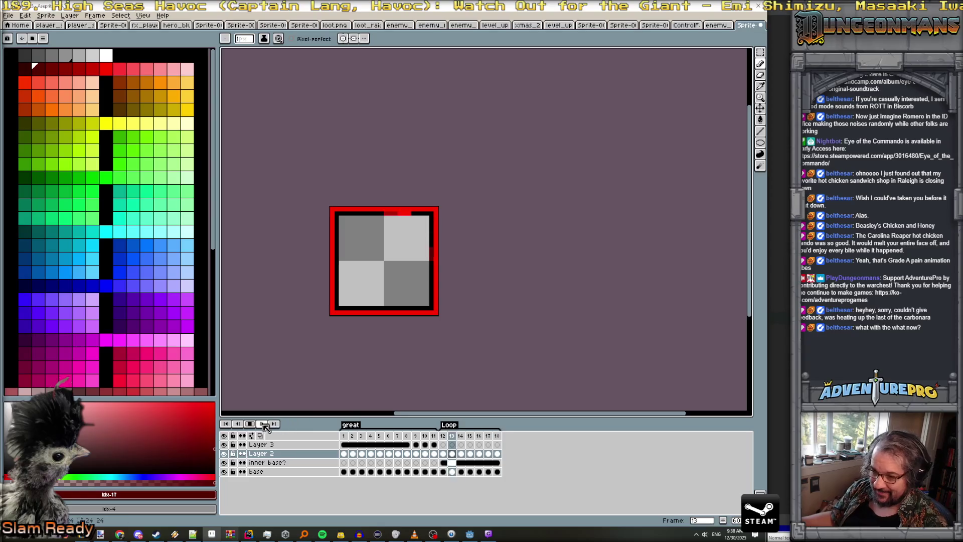
pyautogui.press('Return')
# - Add Layer 4 and copy the loop cels for frames 12–18 onto it
pyautogui.moveTo(444, 457); pyautogui.dragTo(499, 455)
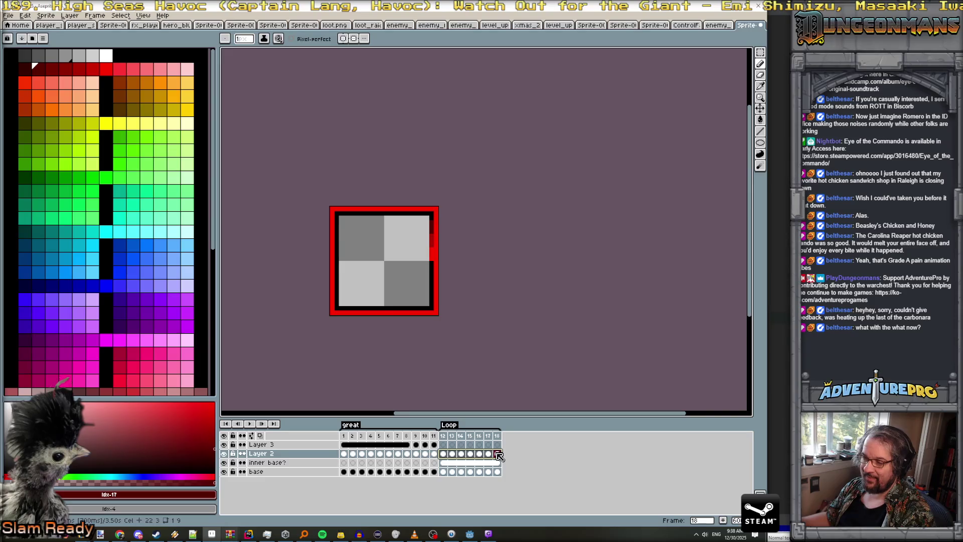
pyautogui.moveTo(478, 458); pyautogui.dragTo(432, 457)
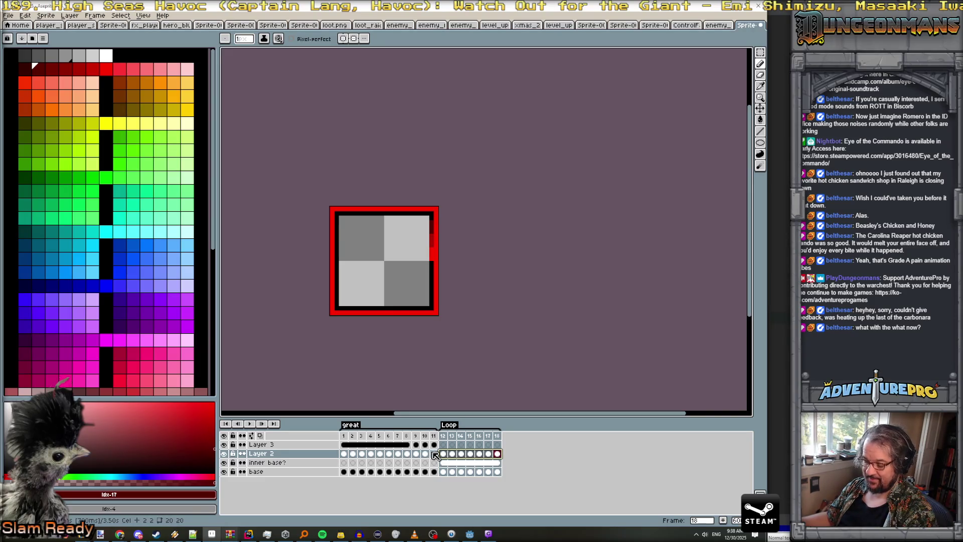
pyautogui.click(69, 16)
pyautogui.moveTo(76, 62)
pyautogui.click(149, 66)
pyautogui.moveTo(443, 454); pyautogui.dragTo(497, 455)
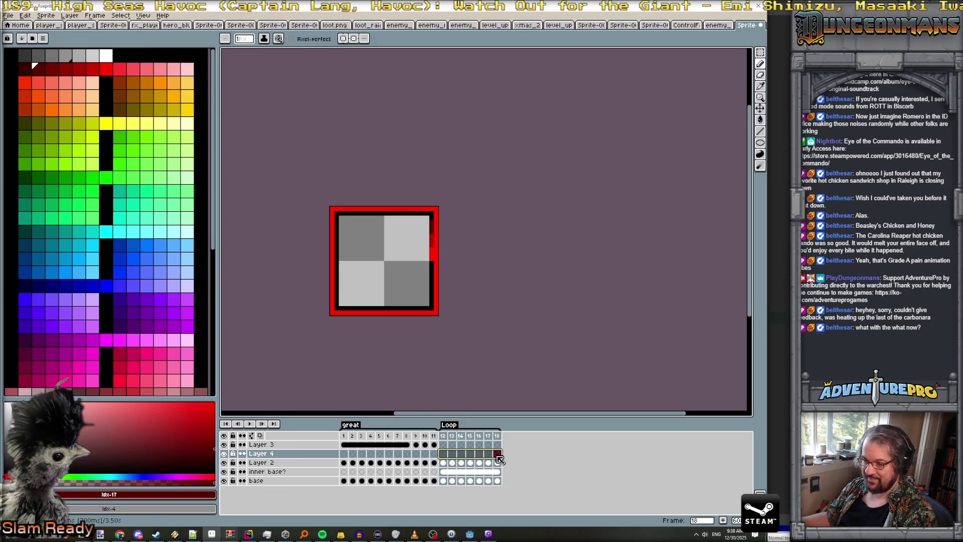
pyautogui.moveTo(447, 451)
pyautogui.mouseDown()
pyautogui.moveTo(500, 457)
pyautogui.moveTo(445, 462)
pyautogui.moveTo(499, 463)
pyautogui.moveTo(442, 454)
pyautogui.moveTo(497, 454)
pyautogui.mouseUp()
pyautogui.click(449, 456)
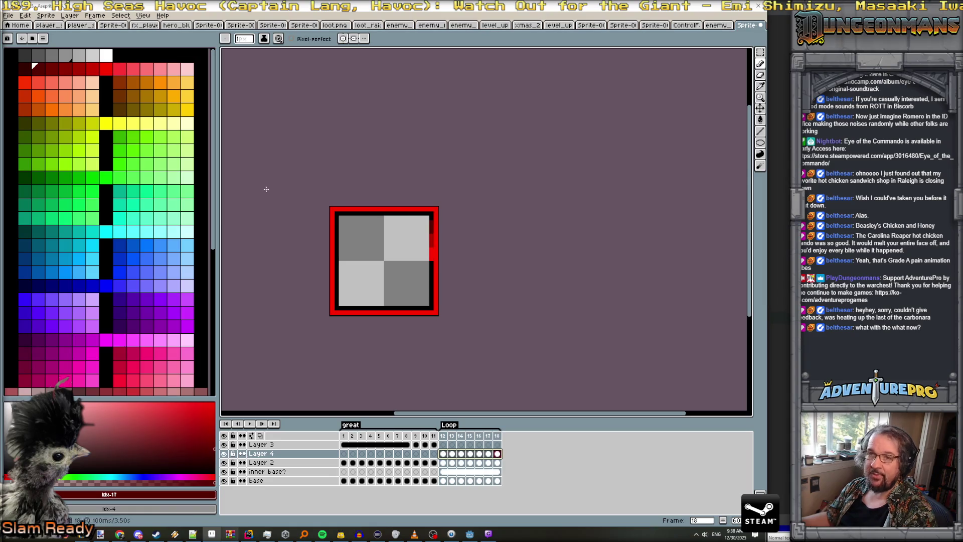
# - Rotate Layer 4's content 90° clockwise and play the animation to check
pyautogui.click(68, 16)
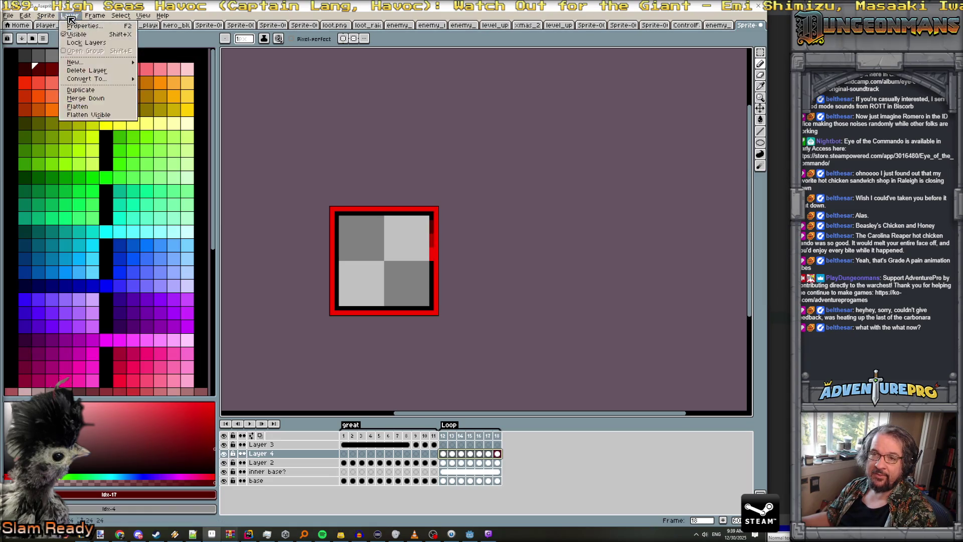
pyautogui.moveTo(34, 20)
pyautogui.moveTo(75, 128)
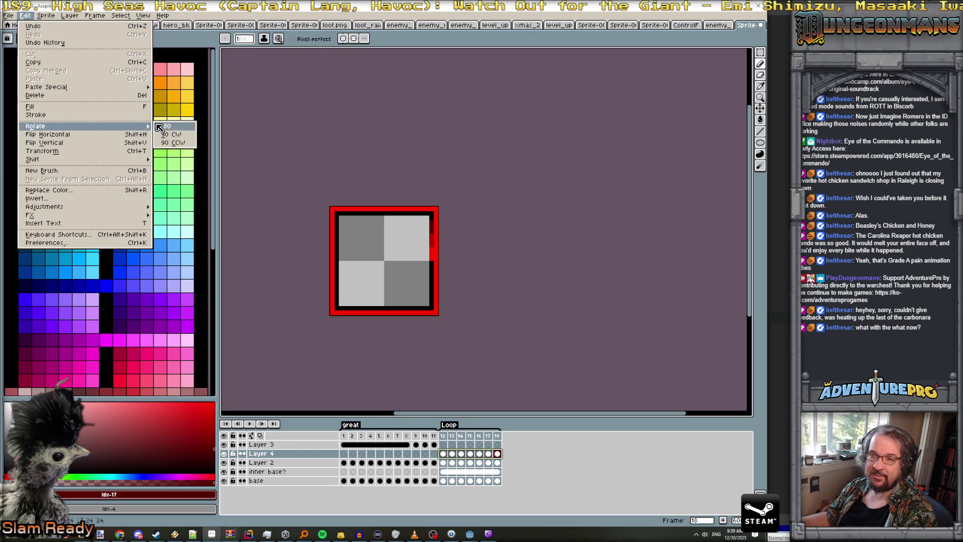
pyautogui.click(165, 135)
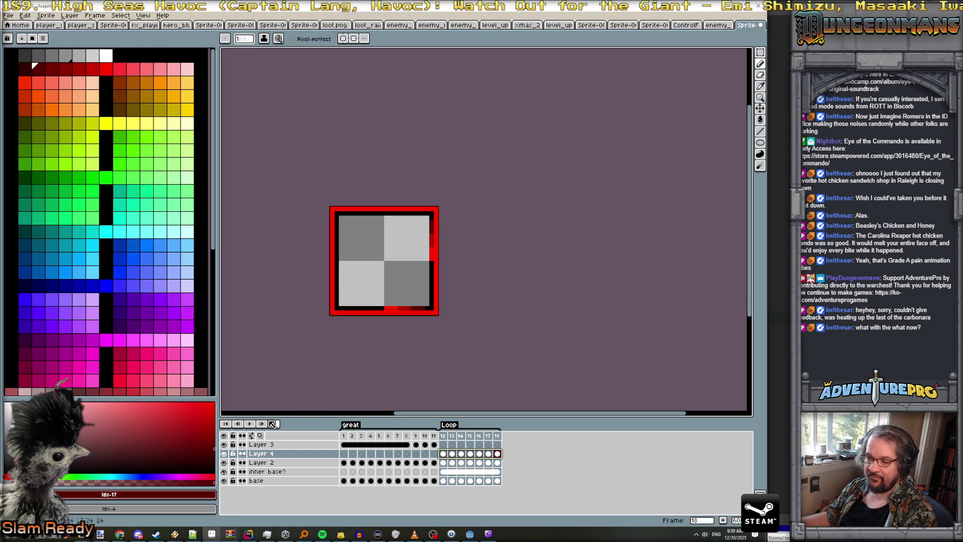
pyautogui.click(253, 425)
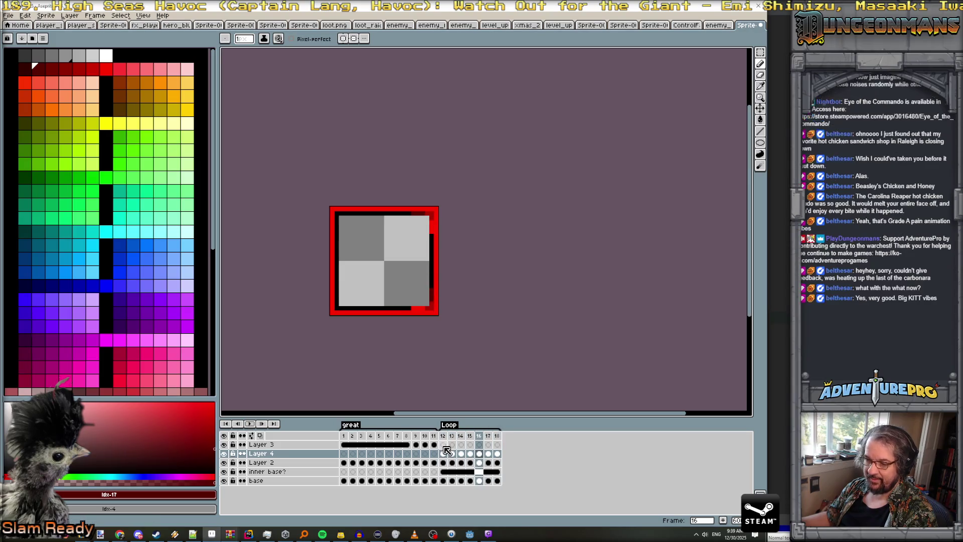
# - Add Layers 5 and 6 and copy Layer 4's loop cels 12–18 into them
pyautogui.click(70, 15)
pyautogui.moveTo(101, 62)
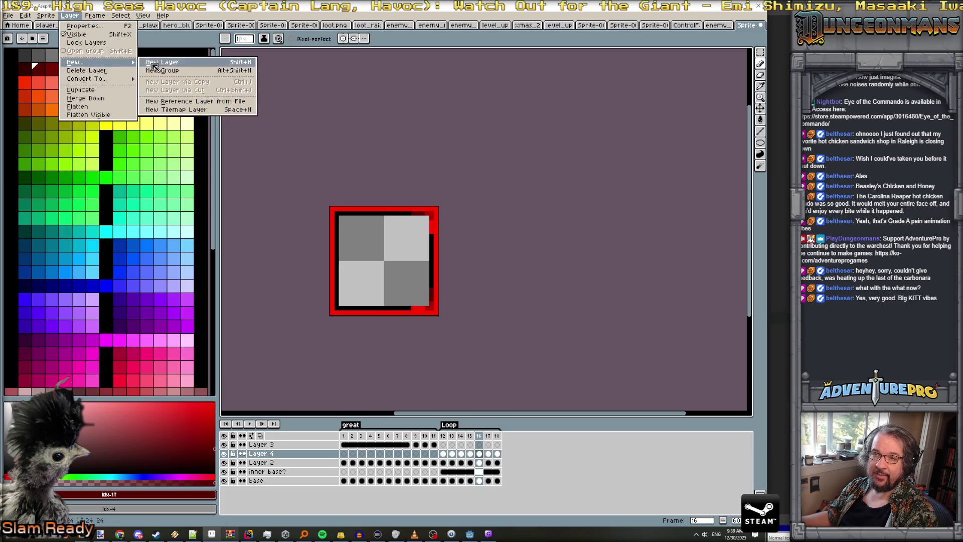
pyautogui.click(166, 62)
pyautogui.click(70, 16)
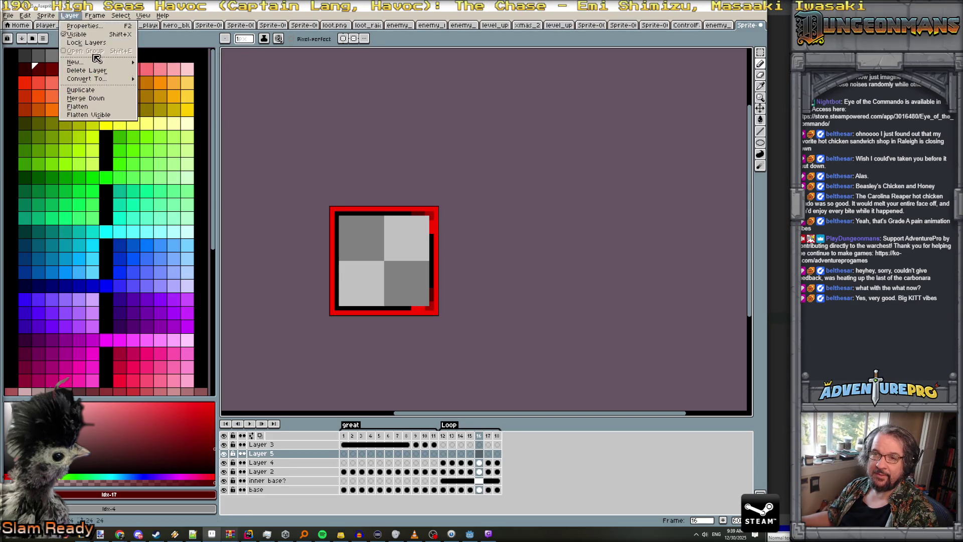
pyautogui.click(152, 62)
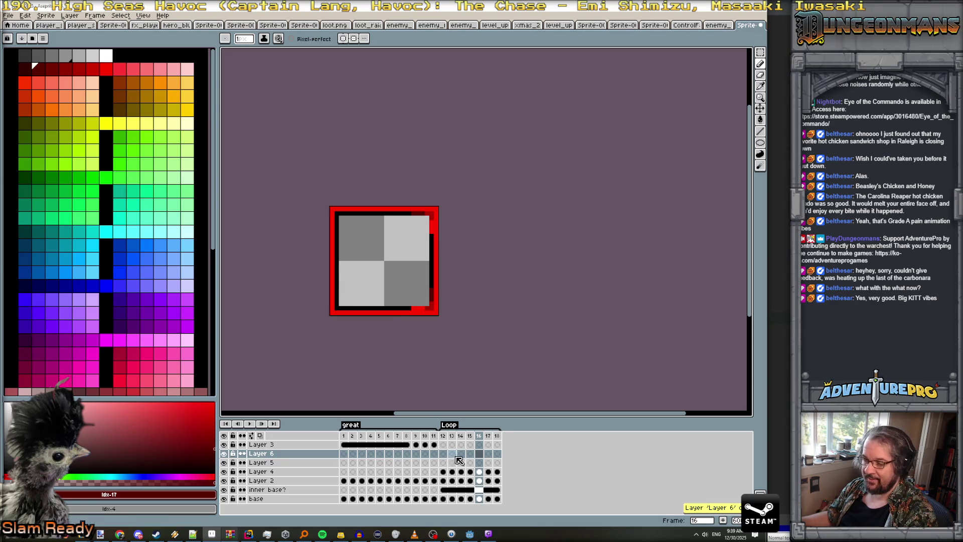
pyautogui.click(444, 463)
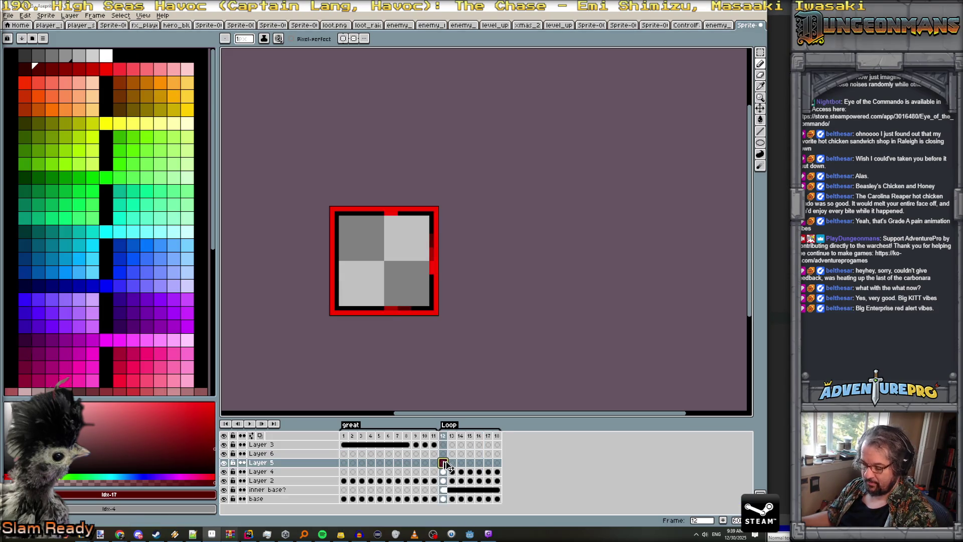
pyautogui.moveTo(443, 473)
pyautogui.mouseDown()
pyautogui.moveTo(510, 477)
pyautogui.moveTo(444, 462)
pyautogui.moveTo(506, 467)
pyautogui.mouseUp()
pyautogui.click(444, 454)
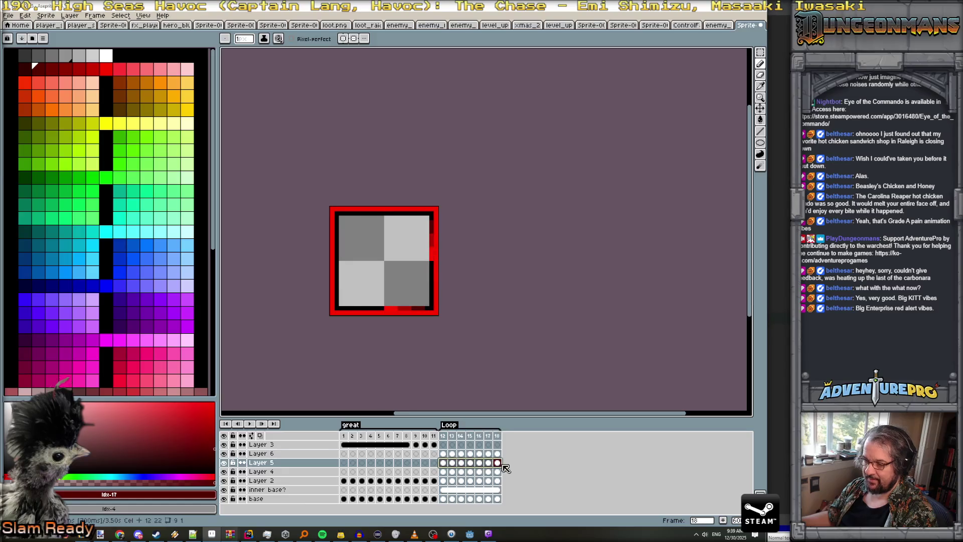
# - Rotate Layer 5's loop cels 90° clockwise
pyautogui.click(45, 15)
pyautogui.click(25, 23)
pyautogui.click(24, 18)
pyautogui.moveTo(55, 126)
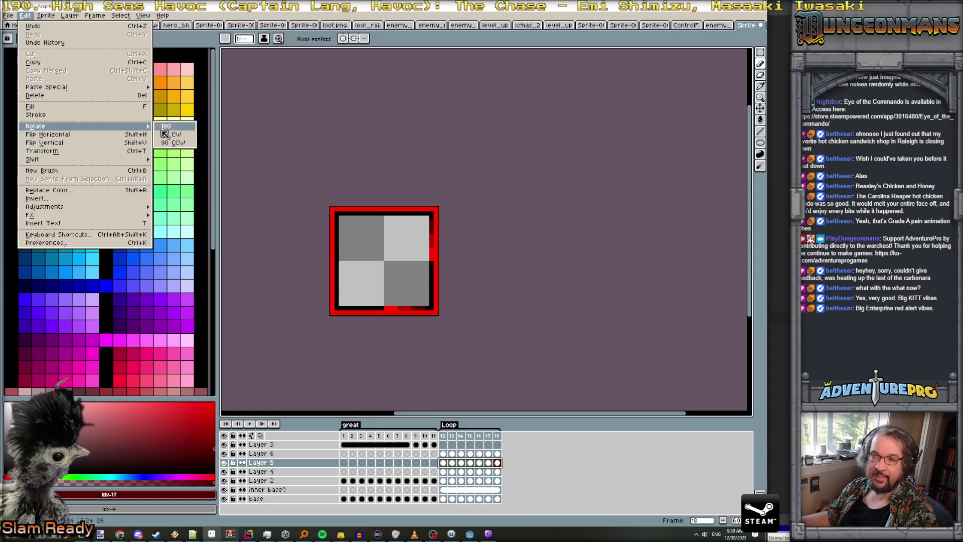
pyautogui.click(171, 135)
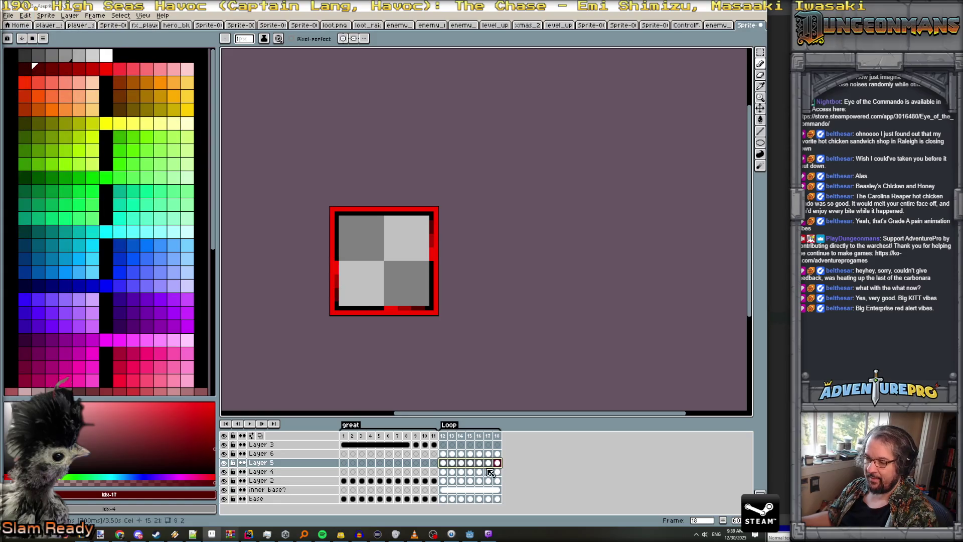
# - Rotate Layer 6's loop cels 180° and play the red chase animation
pyautogui.moveTo(443, 453); pyautogui.dragTo(497, 454)
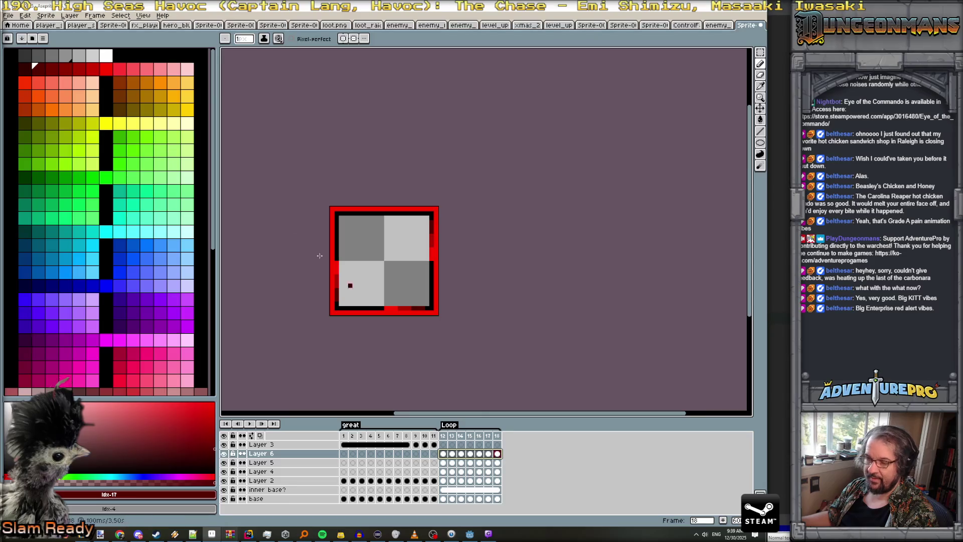
pyautogui.click(25, 15)
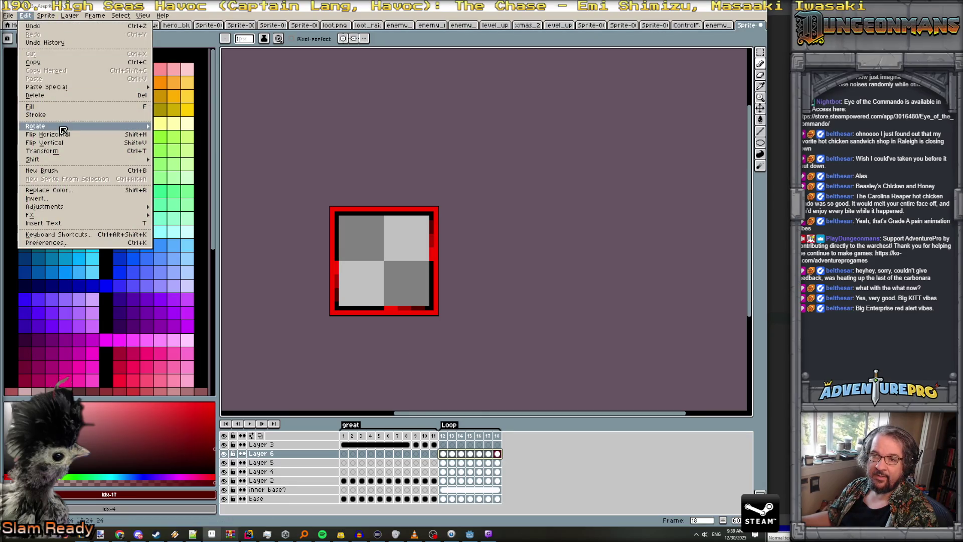
pyautogui.moveTo(66, 127)
pyautogui.click(182, 129)
pyautogui.press('Return')
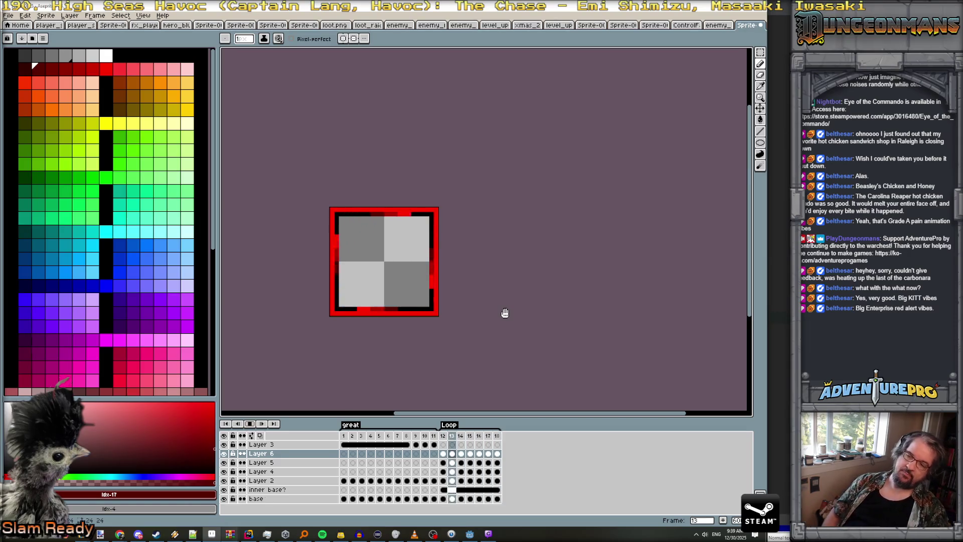
# - Zoom out, return to frame 1, and bring up the File menu's export choices
pyautogui.scroll(-5, 505, 312)
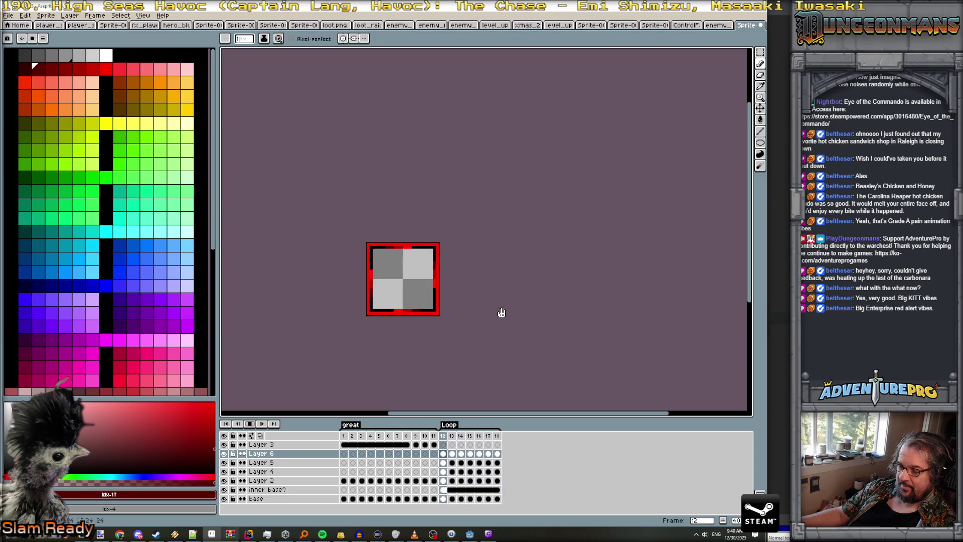
pyautogui.click(343, 435)
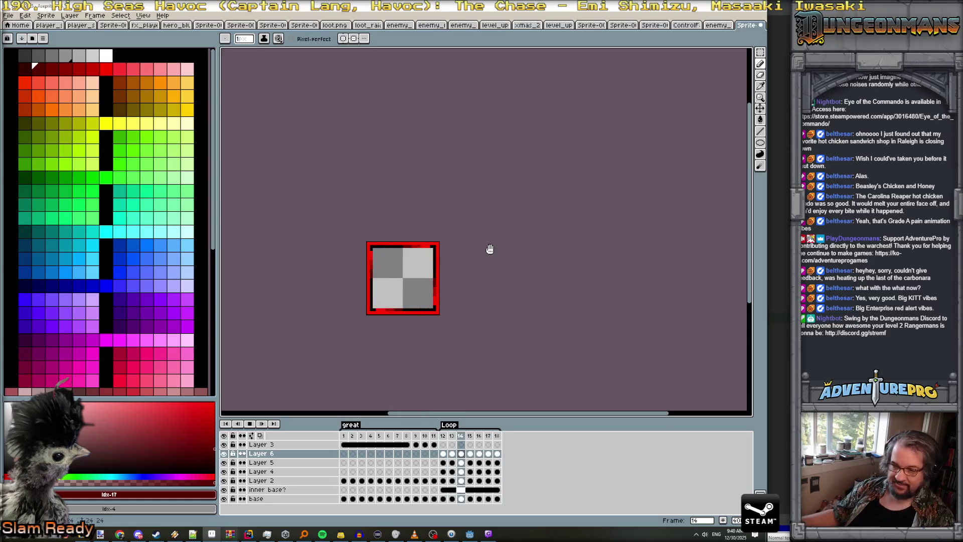
pyautogui.click(9, 15)
# - Export the Loop-tagged frames as a horizontal-strip sprite sheet, then return to the danger-anim document
pyautogui.moveTo(48, 91)
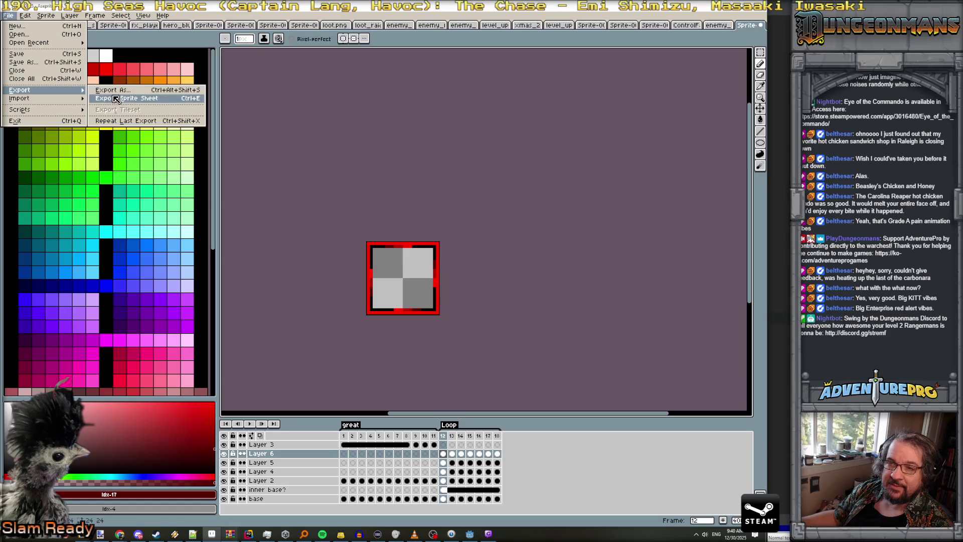
pyautogui.click(115, 99)
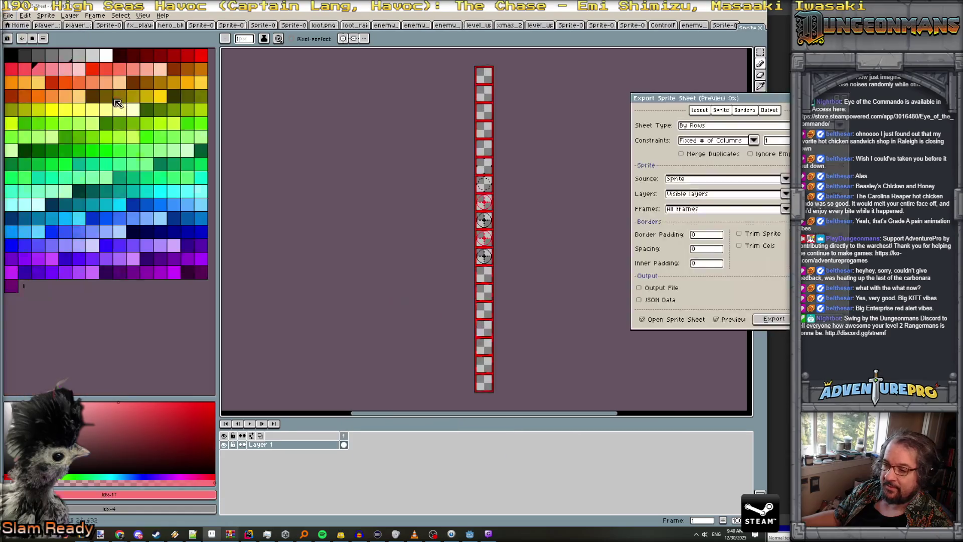
pyautogui.click(754, 141)
pyautogui.click(729, 148)
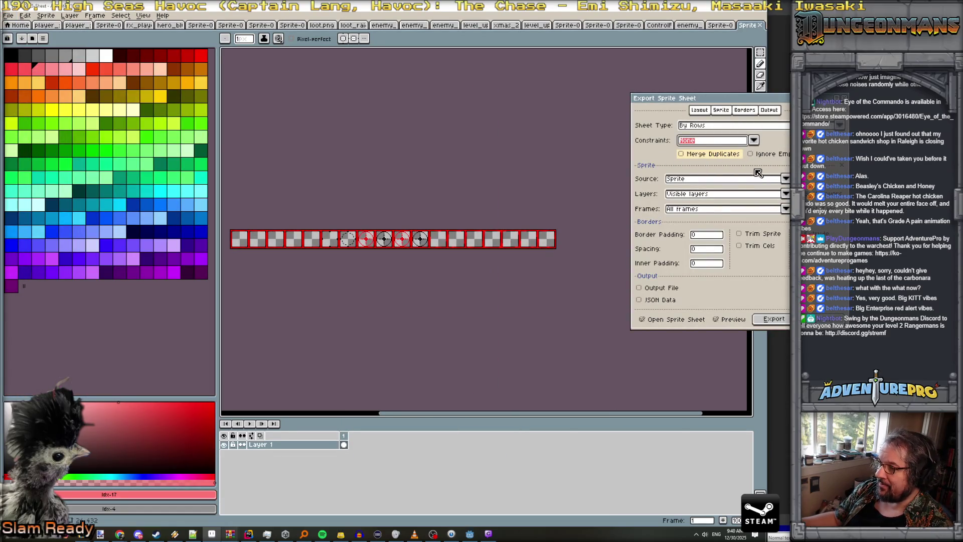
pyautogui.click(719, 209)
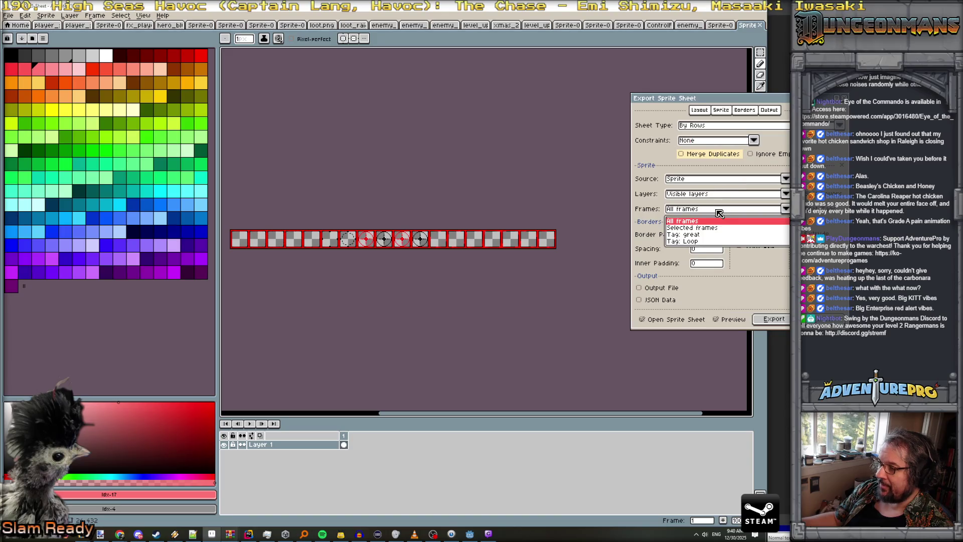
pyautogui.click(698, 241)
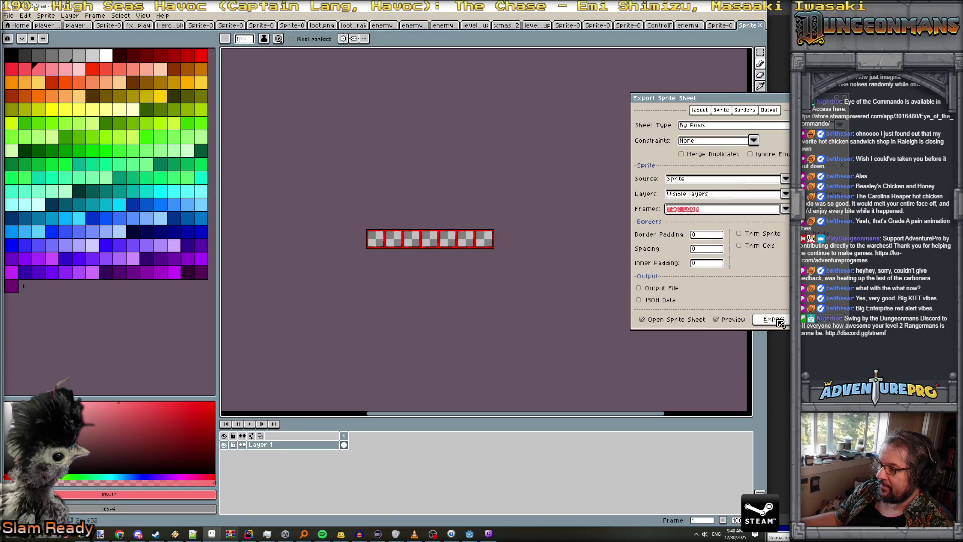
pyautogui.click(774, 319)
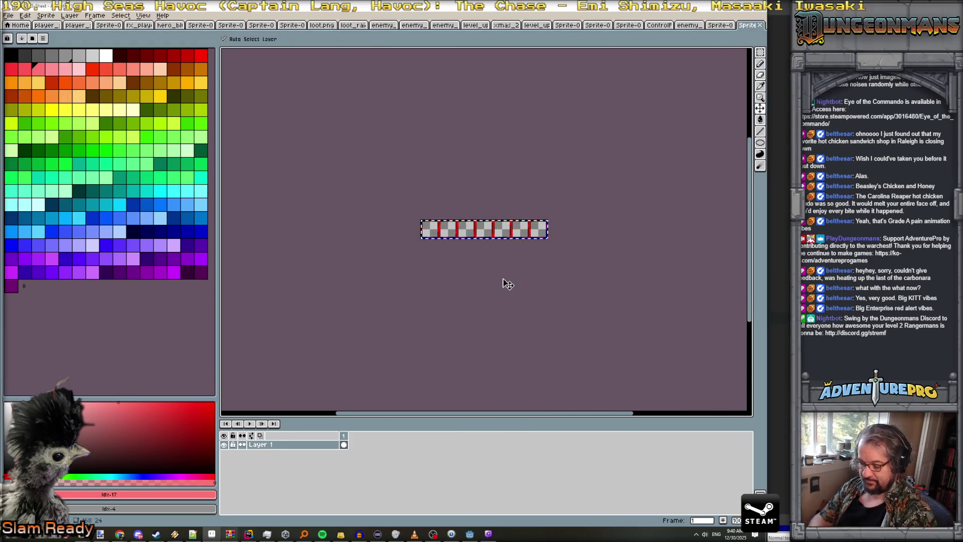
pyautogui.click(721, 25)
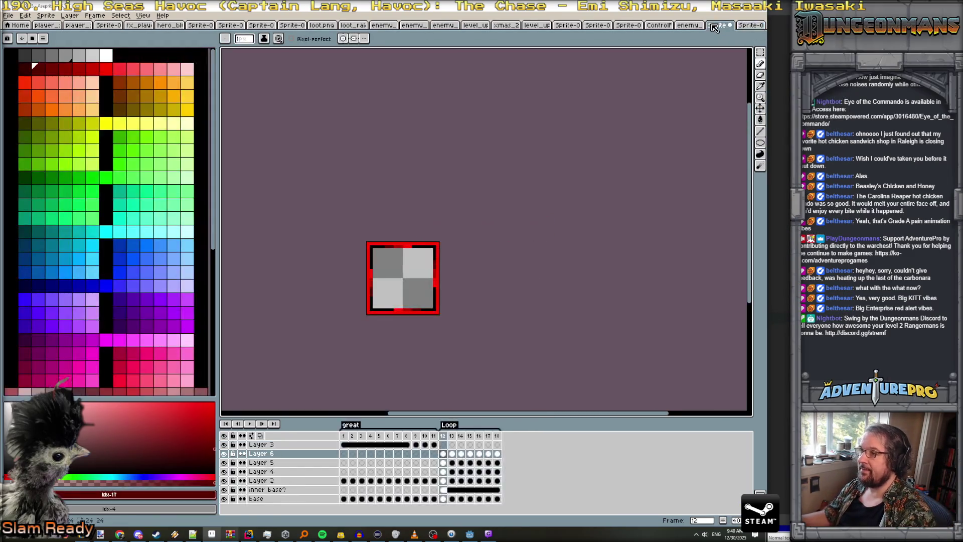
# - Widen the danger-anim texture canvas to 168 pixels, anchored at the top-left
pyautogui.click(687, 25)
pyautogui.scroll(-5, 582, 294)
pyautogui.scroll(2, 544, 287)
pyautogui.click(45, 16)
pyautogui.click(60, 63)
pyautogui.click(580, 142)
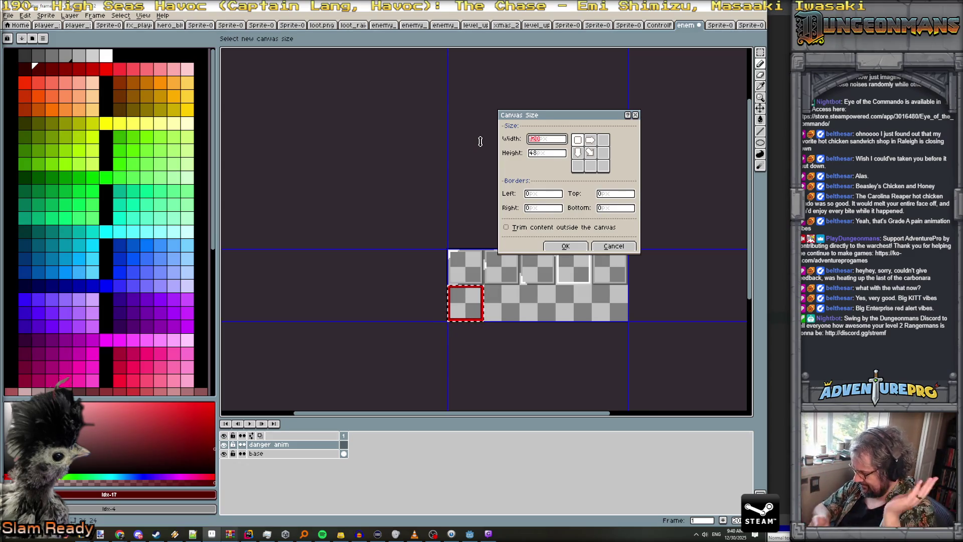
pyautogui.write('1')
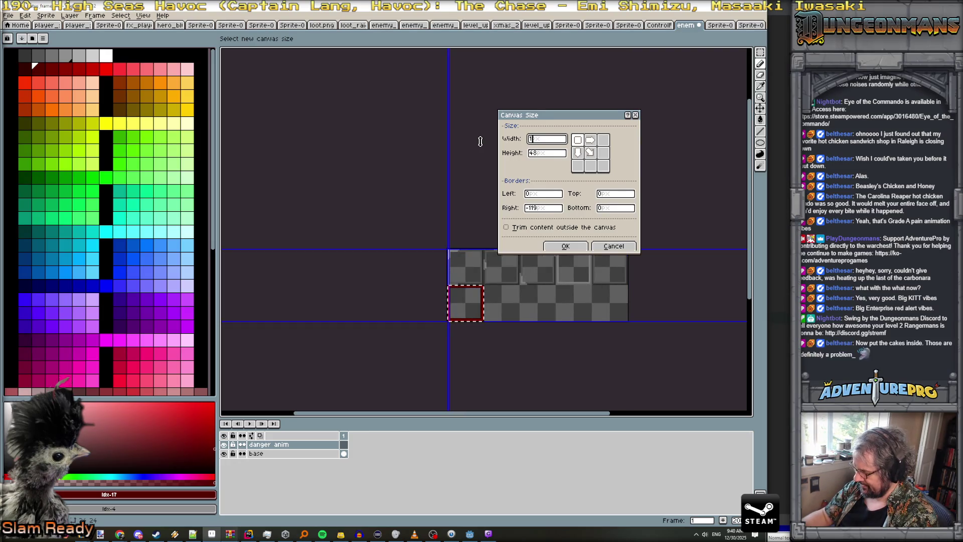
pyautogui.write('68')
pyautogui.press('Return')
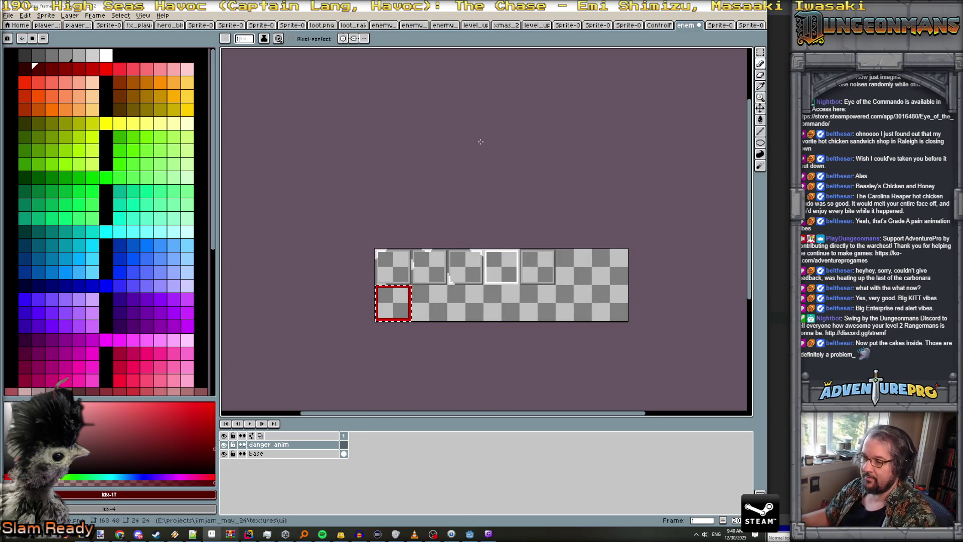
# - Paste the red-border strip and place it in the bottom row at y 24
pyautogui.hotkey('ctrl', 'v')
pyautogui.moveTo(498, 282); pyautogui.dragTo(502, 319)
pyautogui.scroll(2, 501, 319)
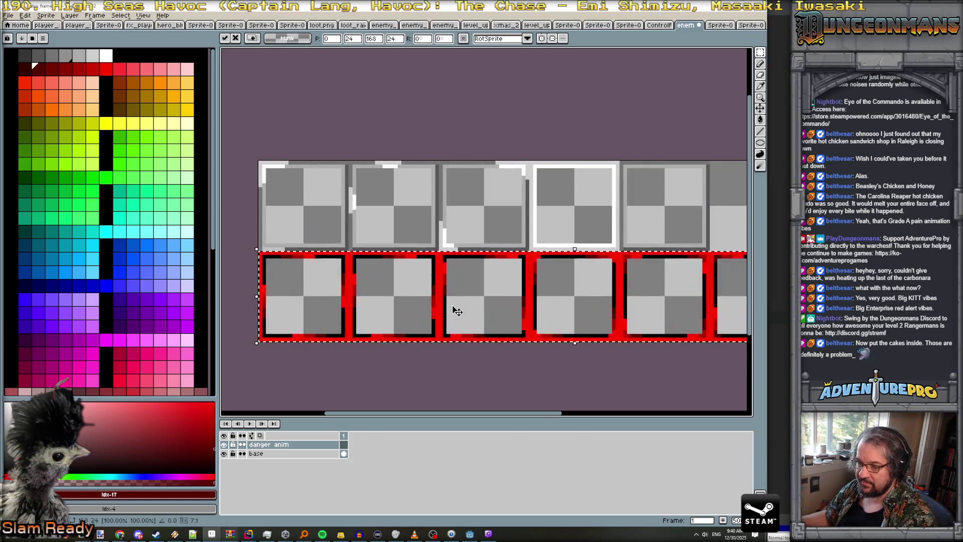
pyautogui.scroll(-1, 456, 308)
pyautogui.press('Return')
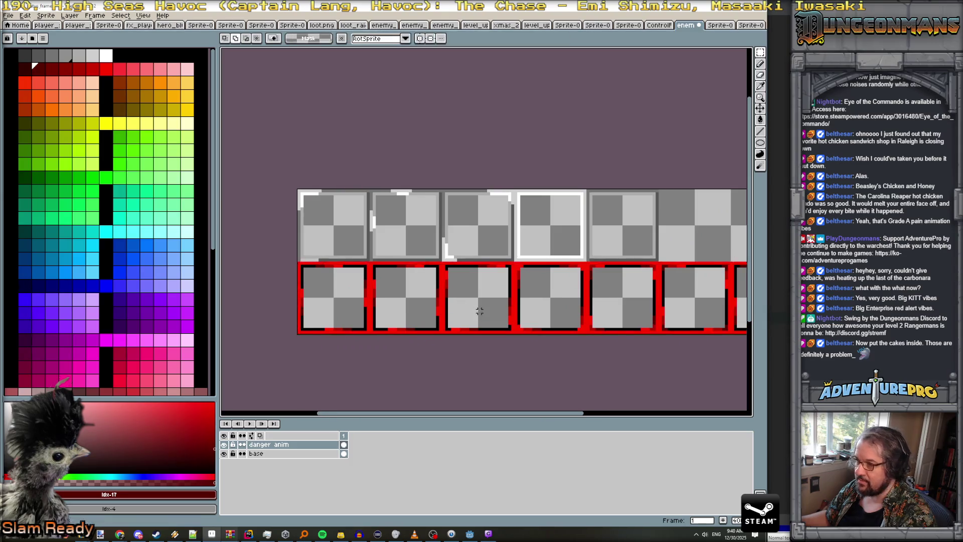
pyautogui.scroll(-1, 461, 309)
# - Save the texture as PNG and go back to Godot
pyautogui.hotkey('ctrl', 's')
pyautogui.click(375, 318)
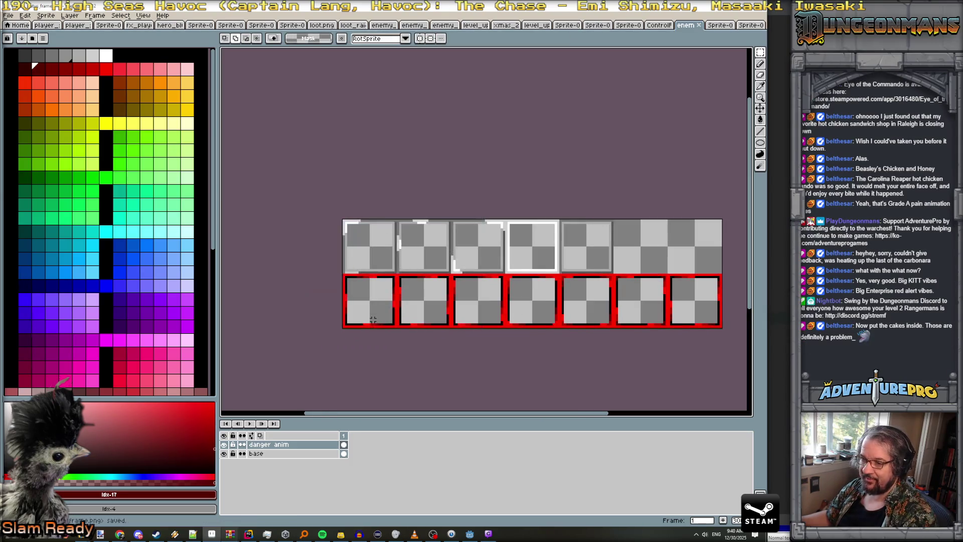
pyautogui.hotkey('alt', 'Tab')
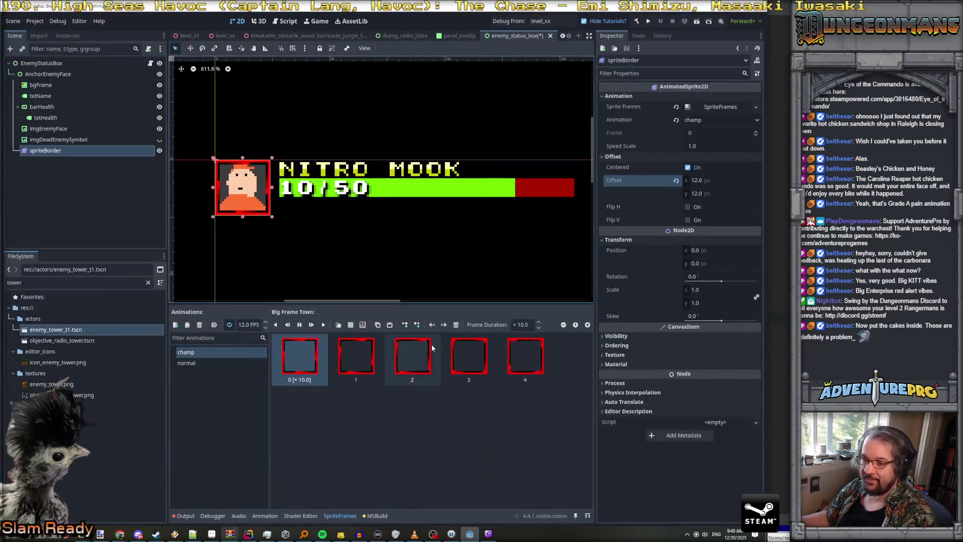
# - Delete the champ animation's old frames; a first sprite-sheet frame pick is cancelled
pyautogui.click(309, 353)
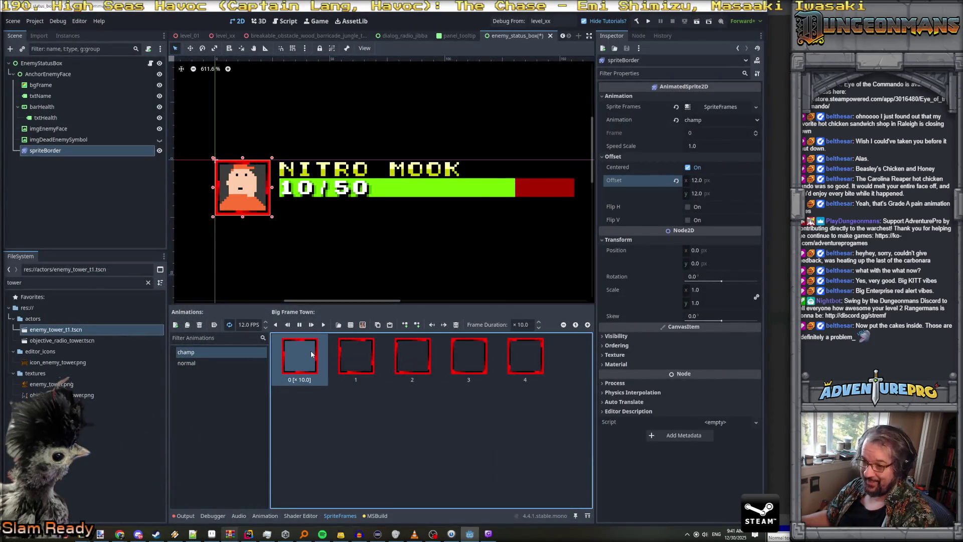
pyautogui.press('Delete')
pyautogui.press('Delete')
pyautogui.press('Delete')
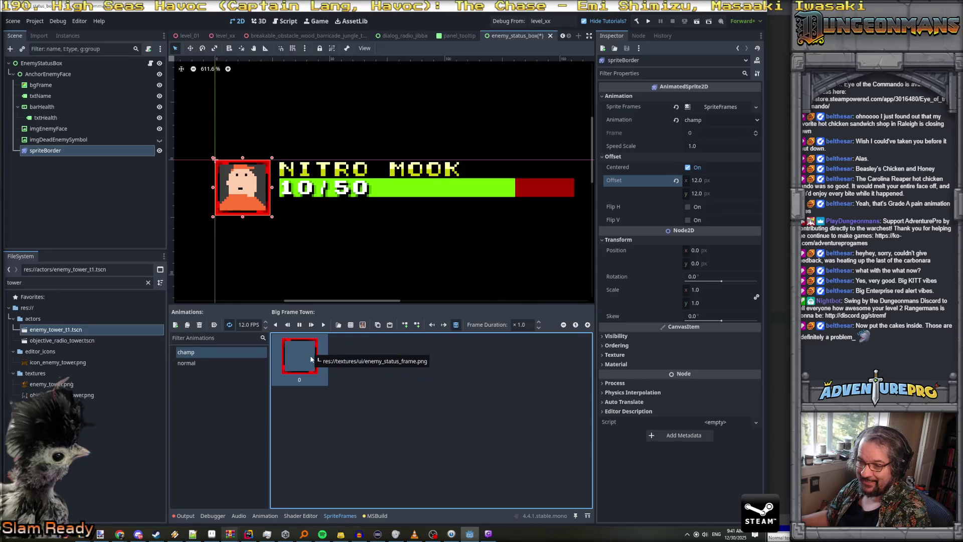
pyautogui.click(363, 325)
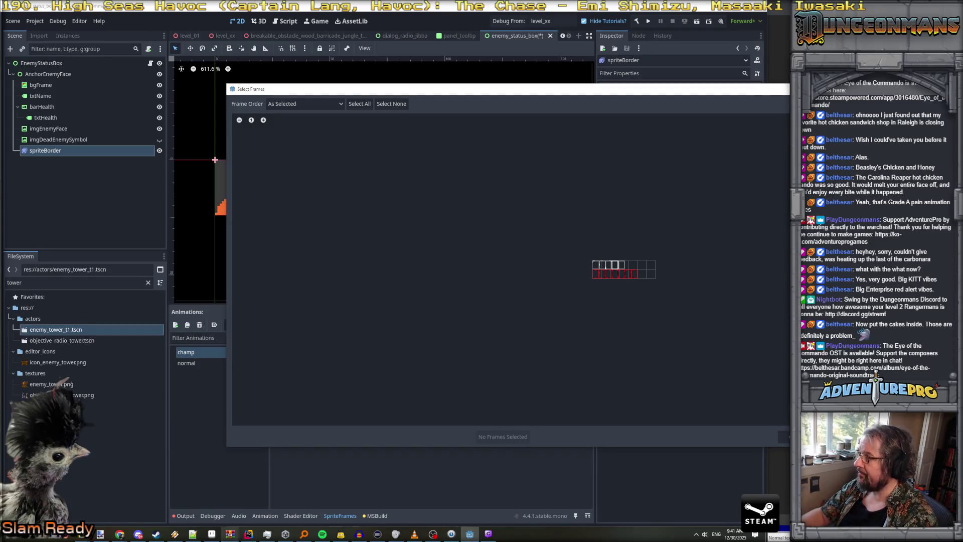
pyautogui.click(600, 274)
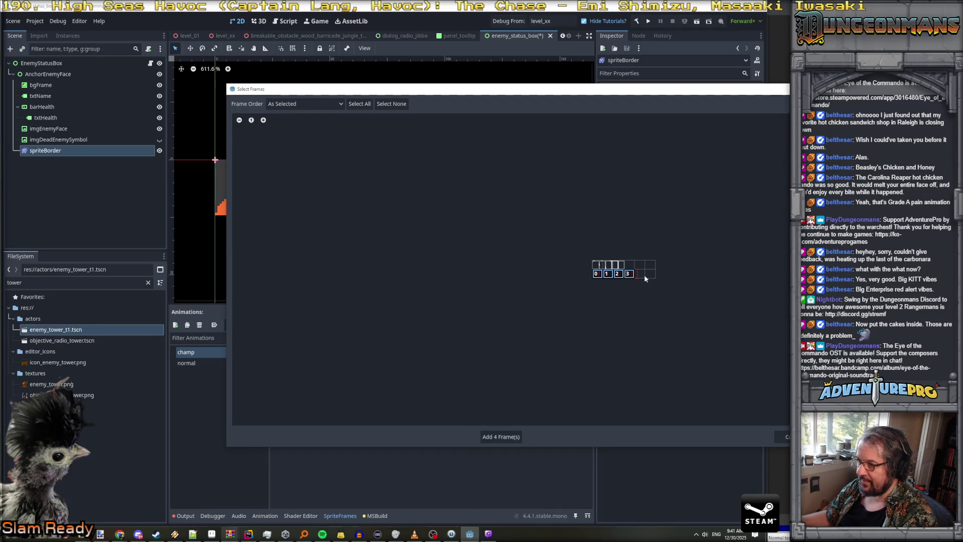
pyautogui.click(786, 436)
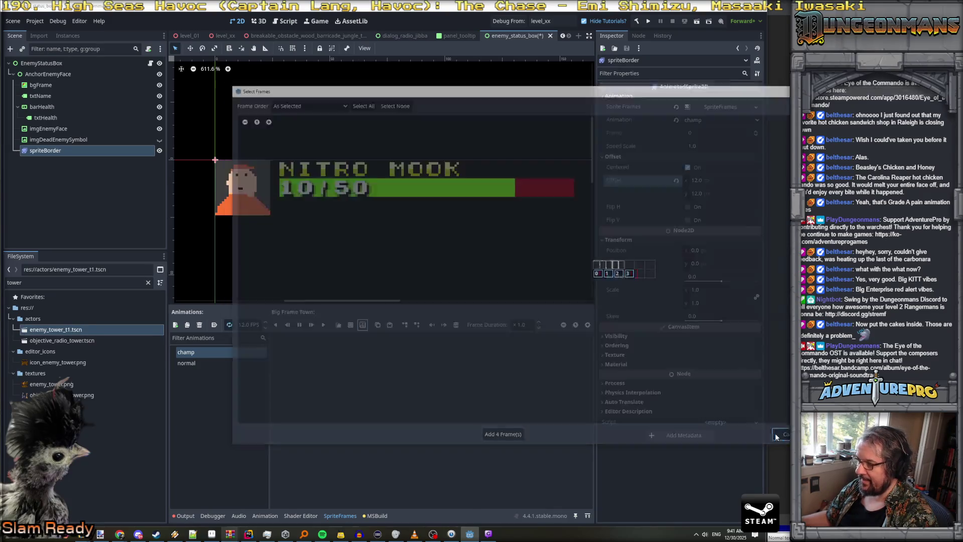
# - Add the seven red-border frames from the sheet's bottom row to champ
pyautogui.click(211, 361)
pyautogui.click(203, 353)
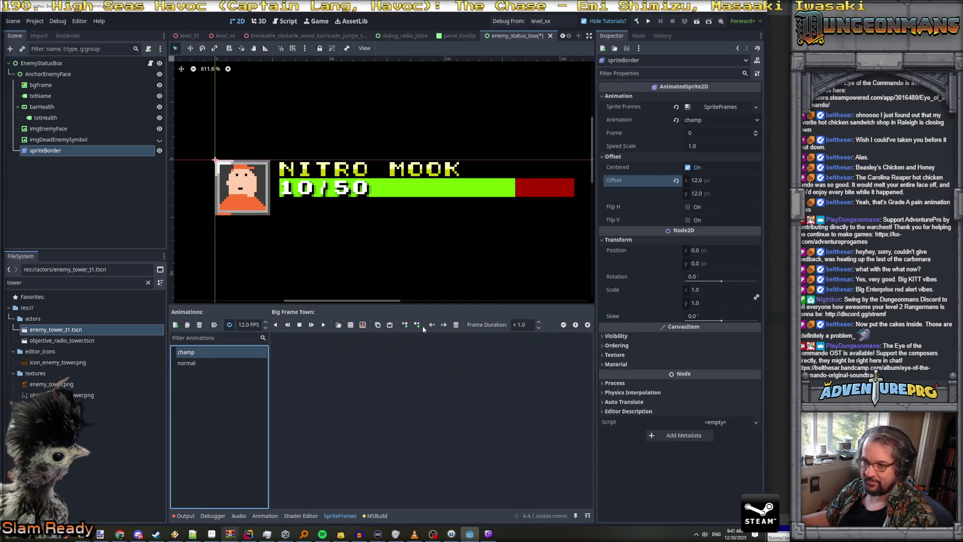
pyautogui.click(363, 324)
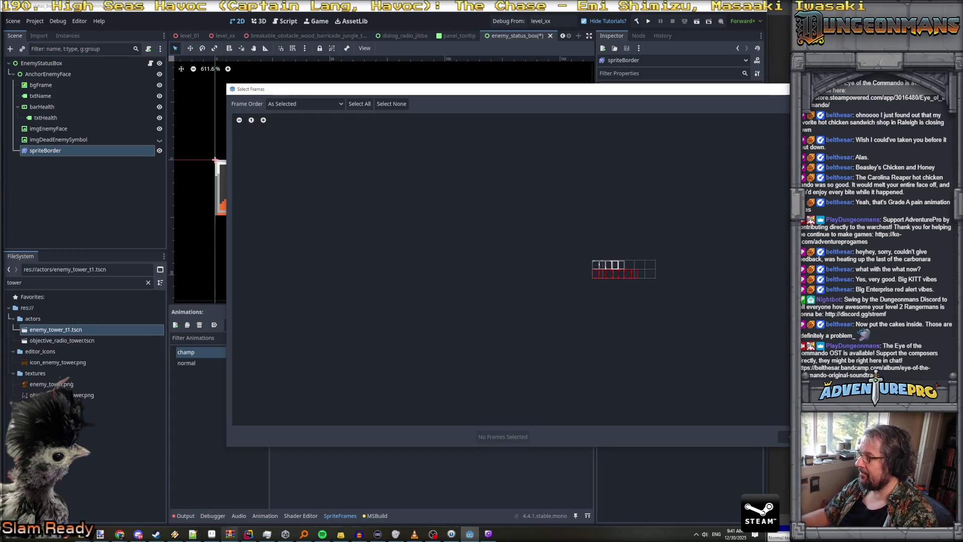
pyautogui.moveTo(596, 274); pyautogui.dragTo(633, 278)
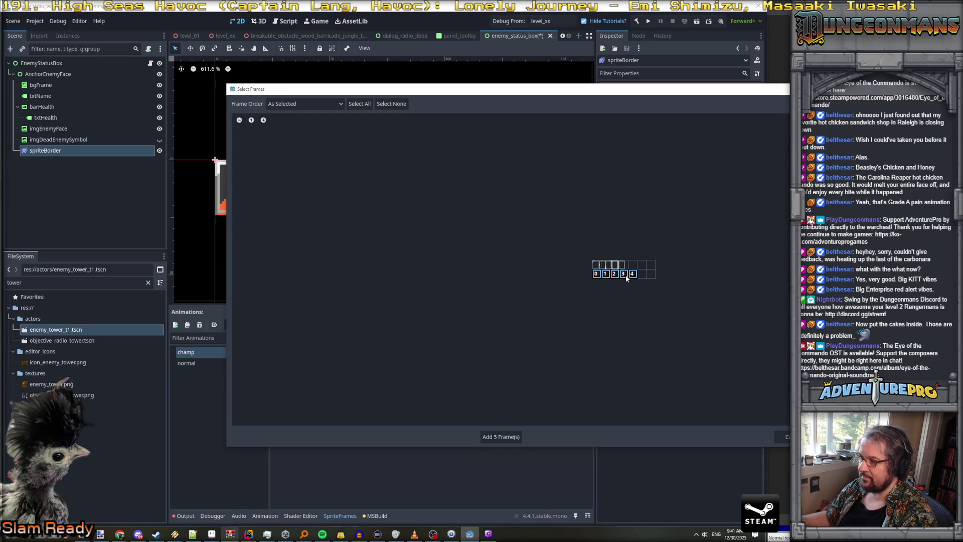
pyautogui.scroll(8, 626, 273)
pyautogui.scroll(-3, 628, 287)
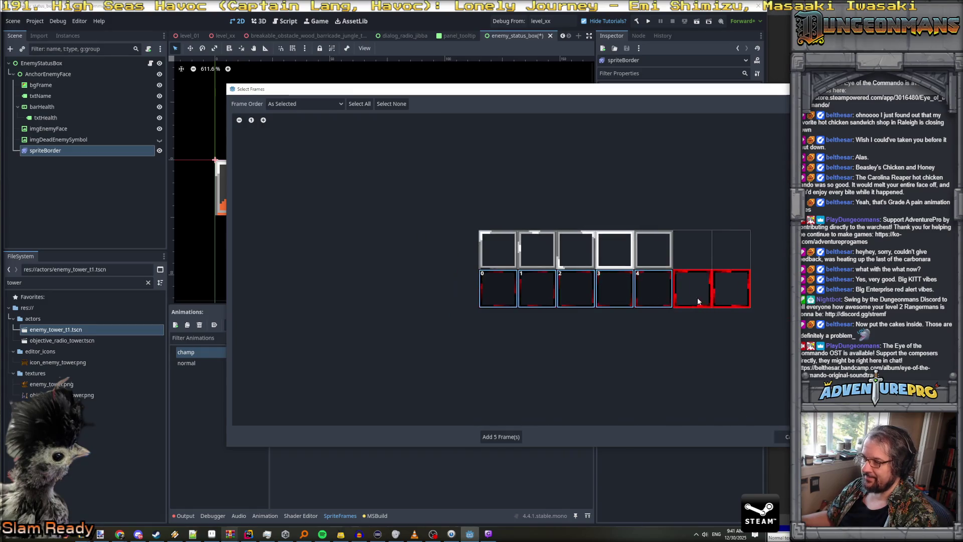
pyautogui.moveTo(698, 297); pyautogui.dragTo(732, 289)
pyautogui.click(506, 435)
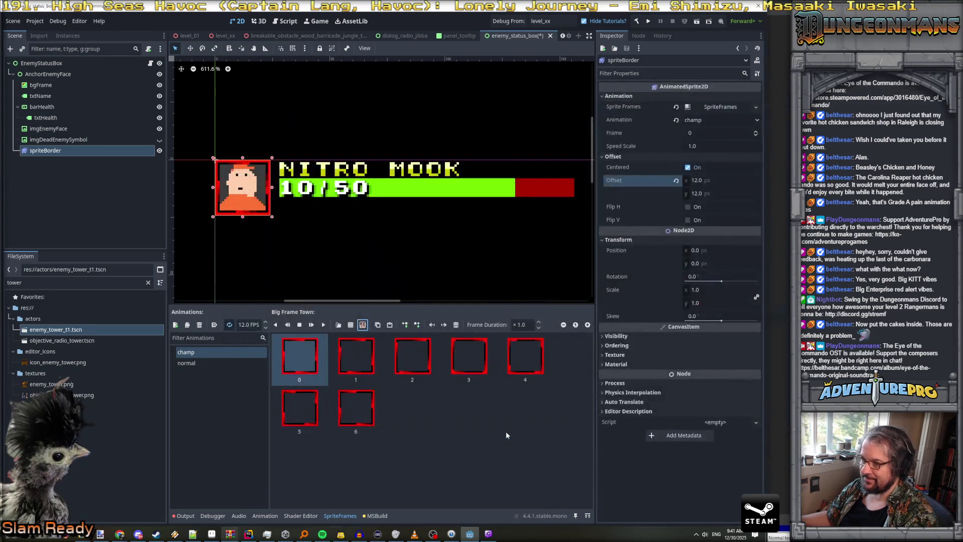
# - Set the champ animation's speed to 10 FPS
pyautogui.click(295, 357)
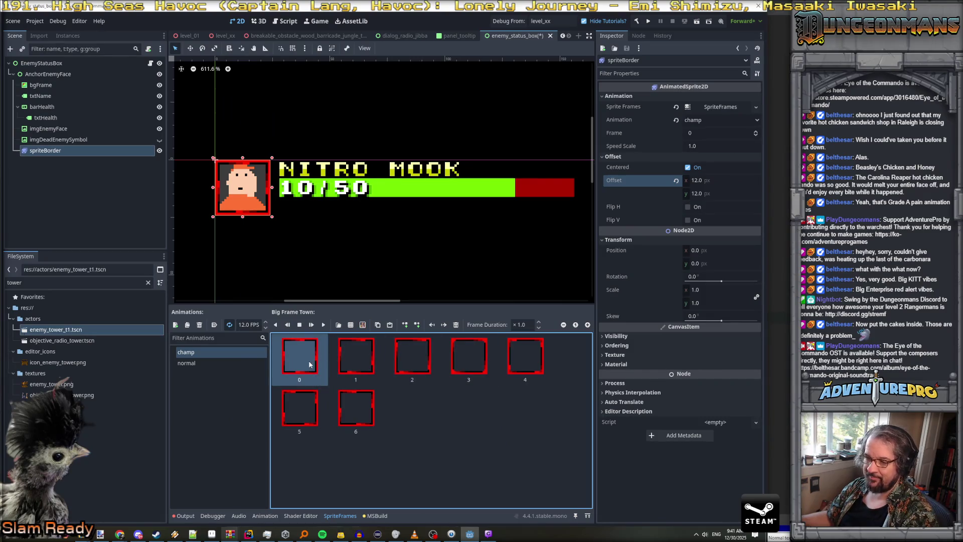
pyautogui.click(249, 325)
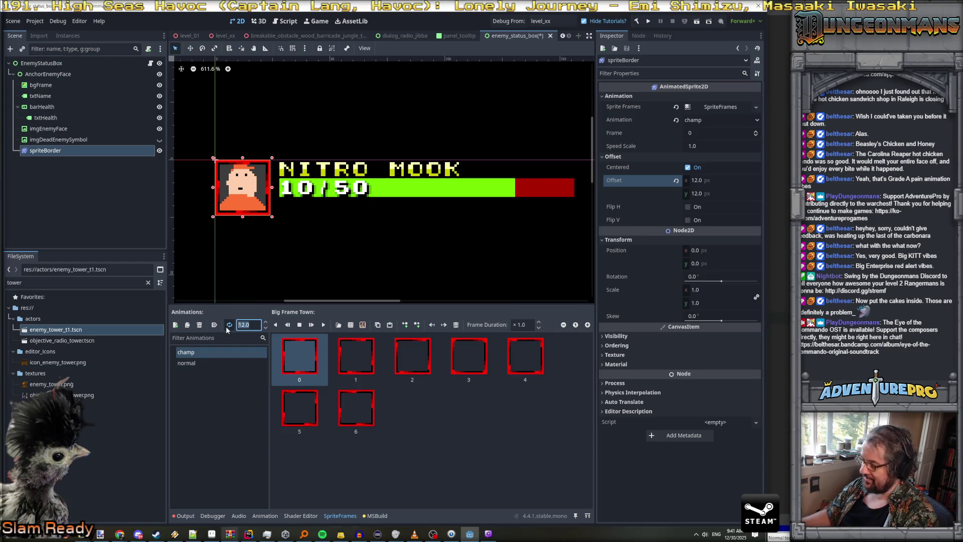
pyautogui.write('10')
pyautogui.click(324, 324)
# - Play champ, compare it with normal, then pause the preview
pyautogui.click(326, 328)
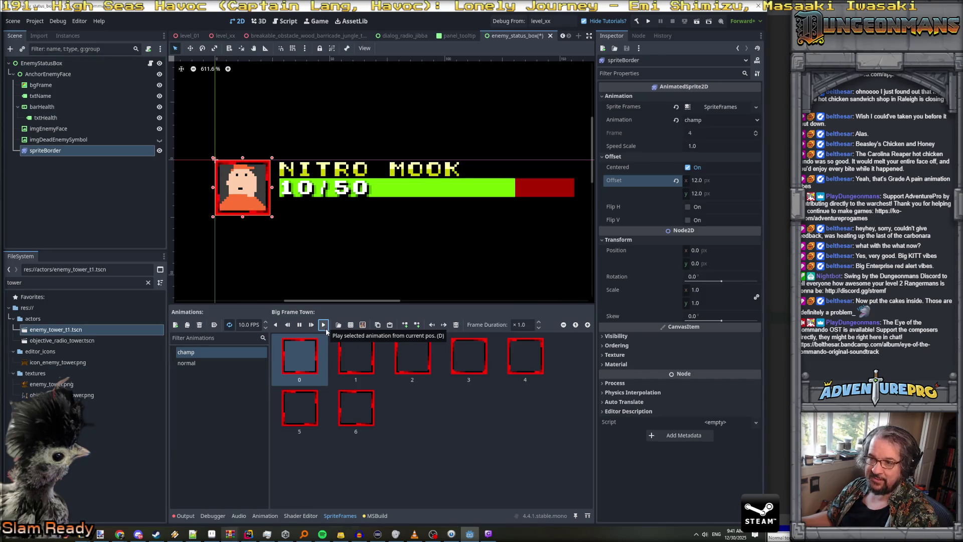
pyautogui.click(199, 362)
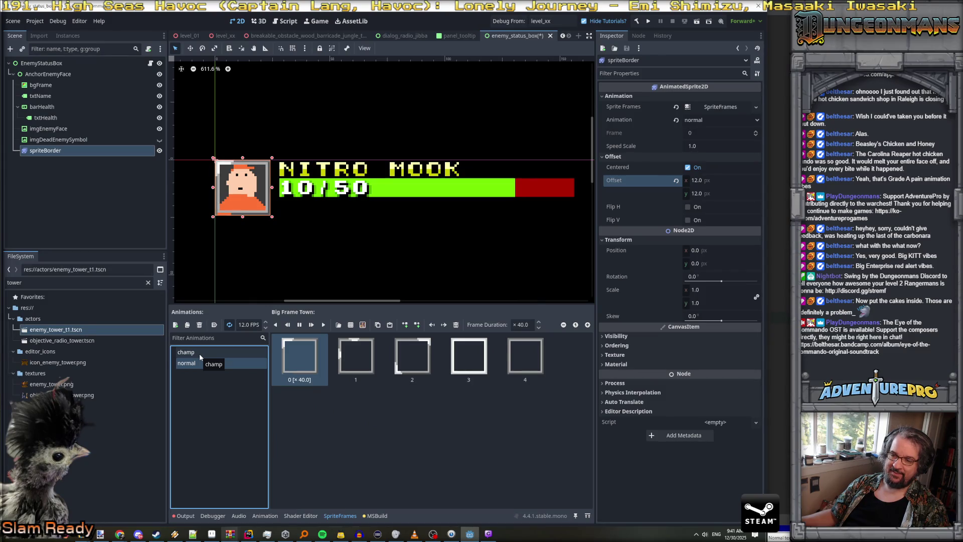
pyautogui.click(200, 353)
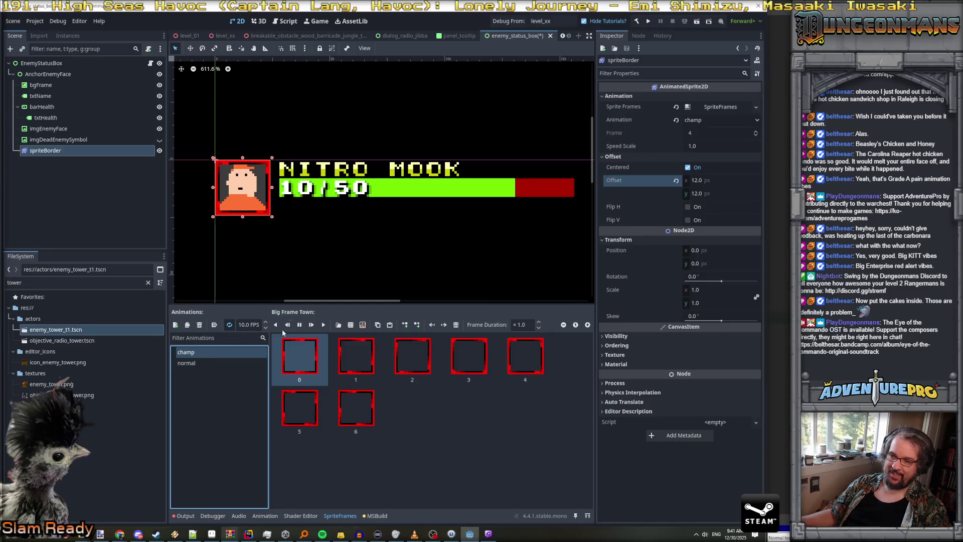
pyautogui.click(300, 325)
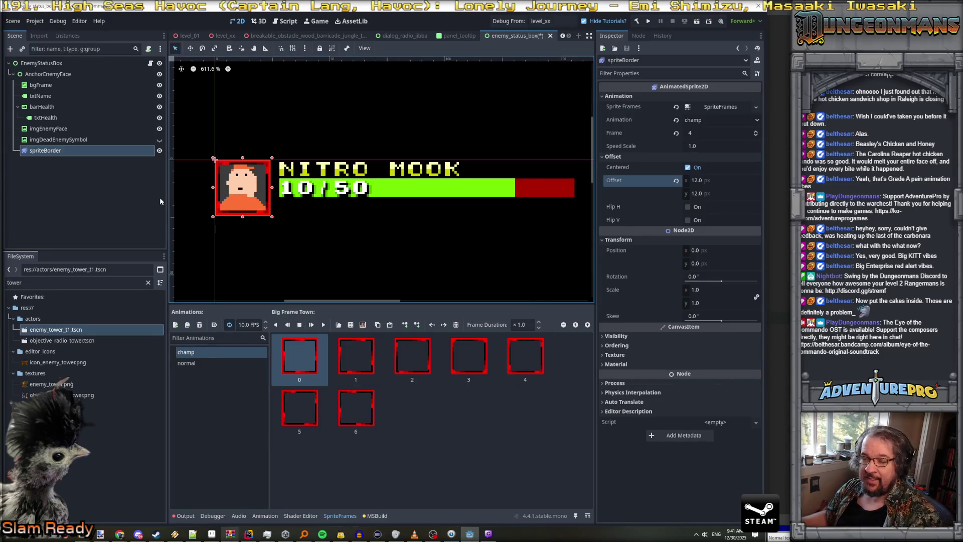
# - Save the enemy status box scene and switch to the C# code
pyautogui.click(72, 153)
pyautogui.hotkey('ctrl', 's')
pyautogui.hotkey('alt', 'Tab')
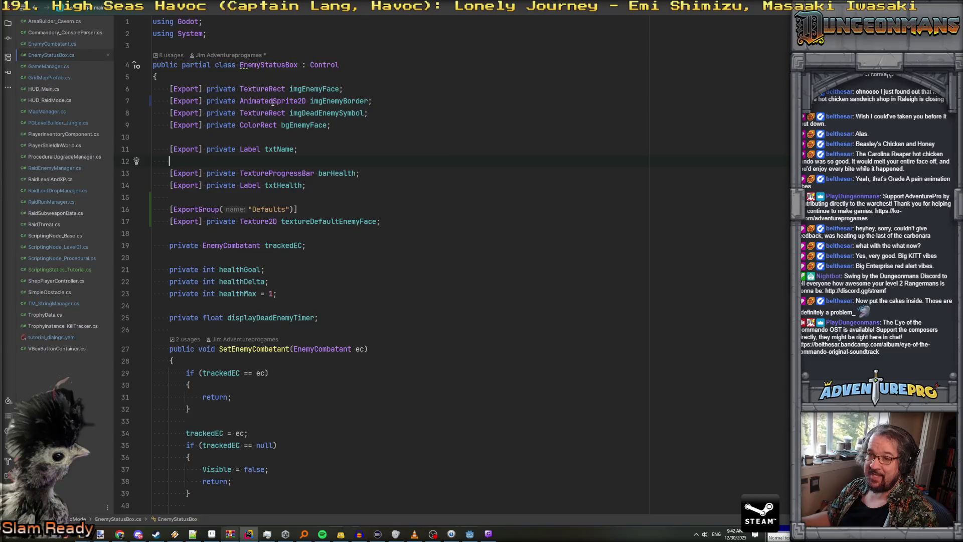
pyautogui.doubleClick(341, 102)
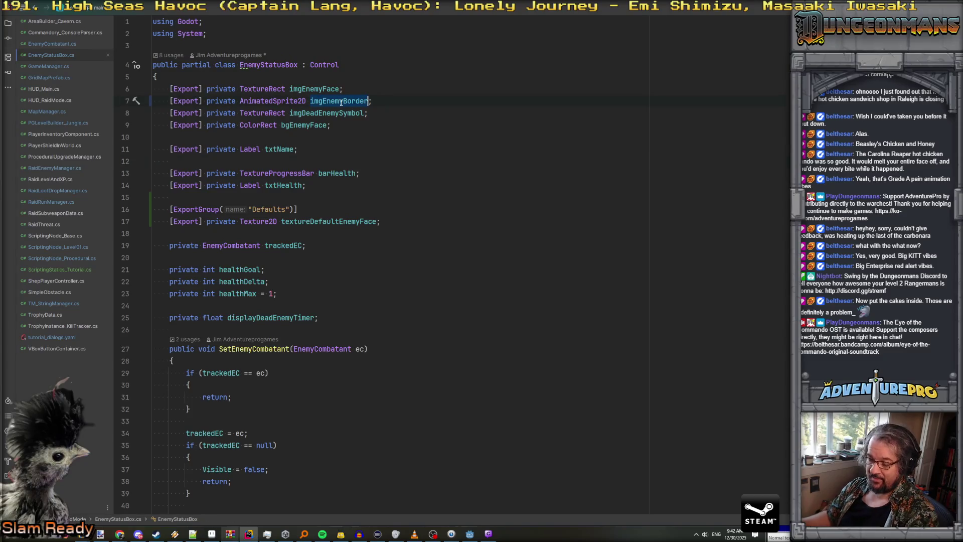
pyautogui.hotkey('shift', 'F6')
pyautogui.write('spriteBorder')
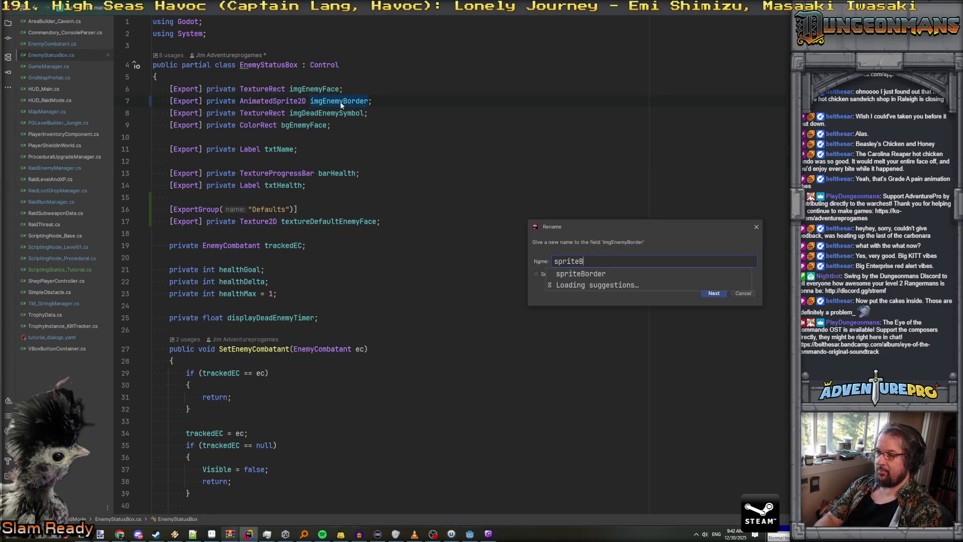
pyautogui.press('Return')
pyautogui.scroll(-10, 360, 194)
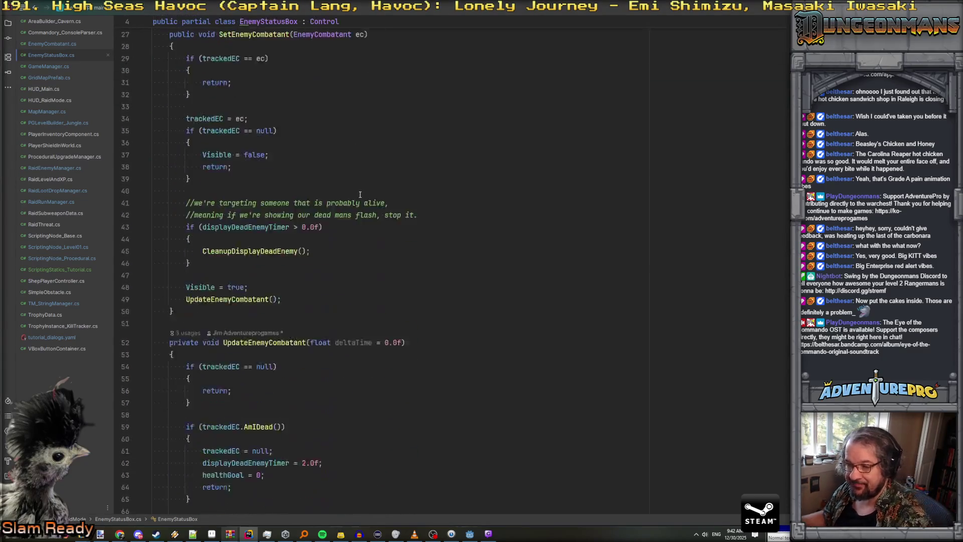
pyautogui.scroll(-5, 359, 194)
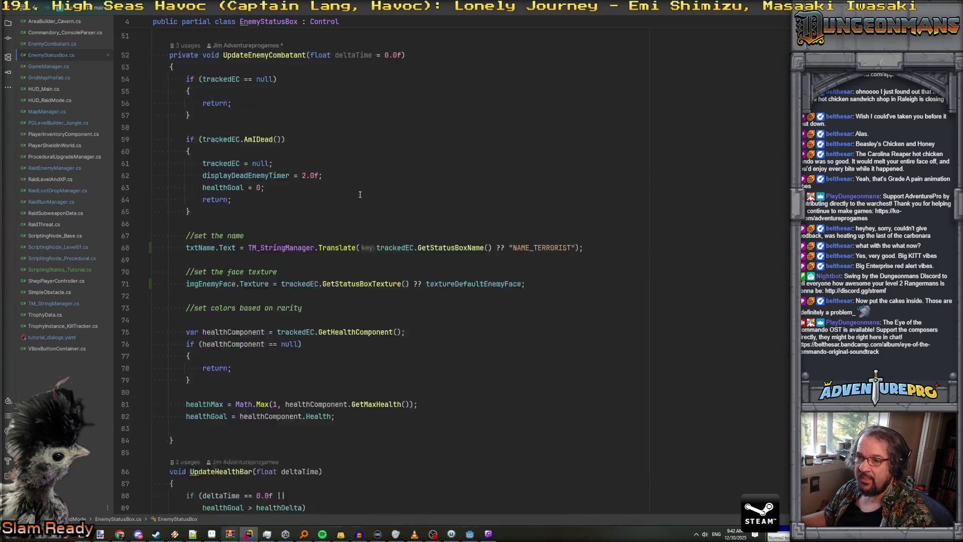
pyautogui.scroll(-1, 360, 194)
pyautogui.click(254, 114)
pyautogui.press('Return')
pyautogui.write('spr')
pyautogui.press('Return')
pyautogui.write('.pla')
pyautogui.press('Return')
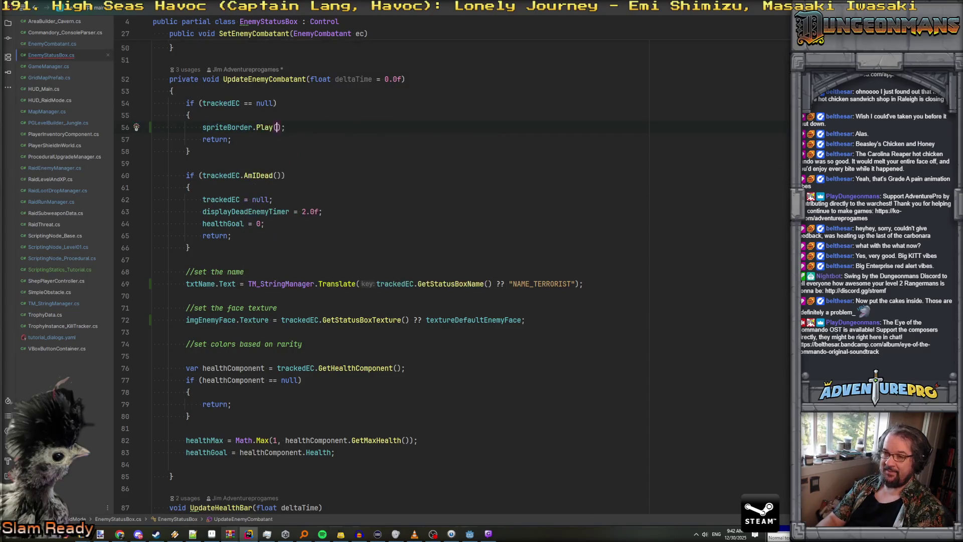
pyautogui.write('"normal')
pyautogui.click(125, 127)
pyautogui.scroll(-3, 271, 139)
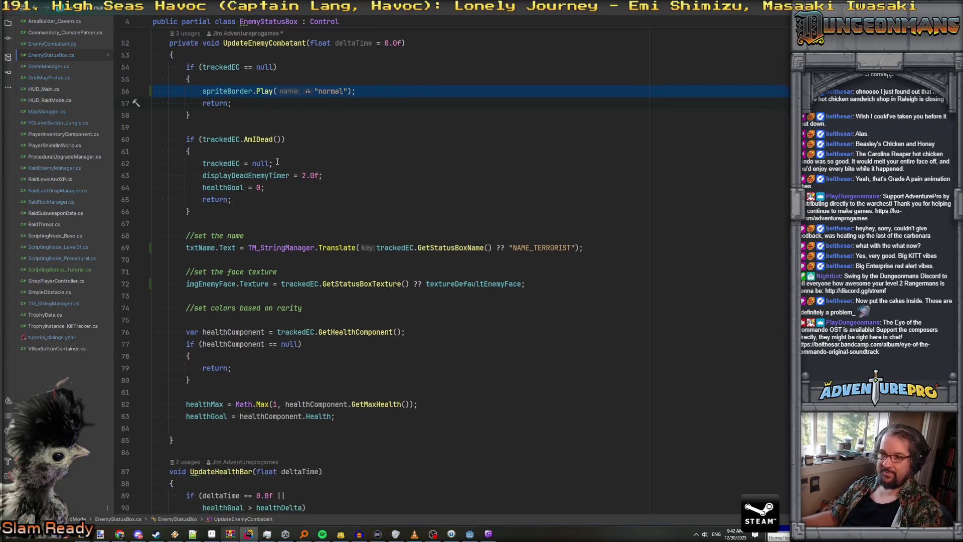
pyautogui.scroll(1, 277, 158)
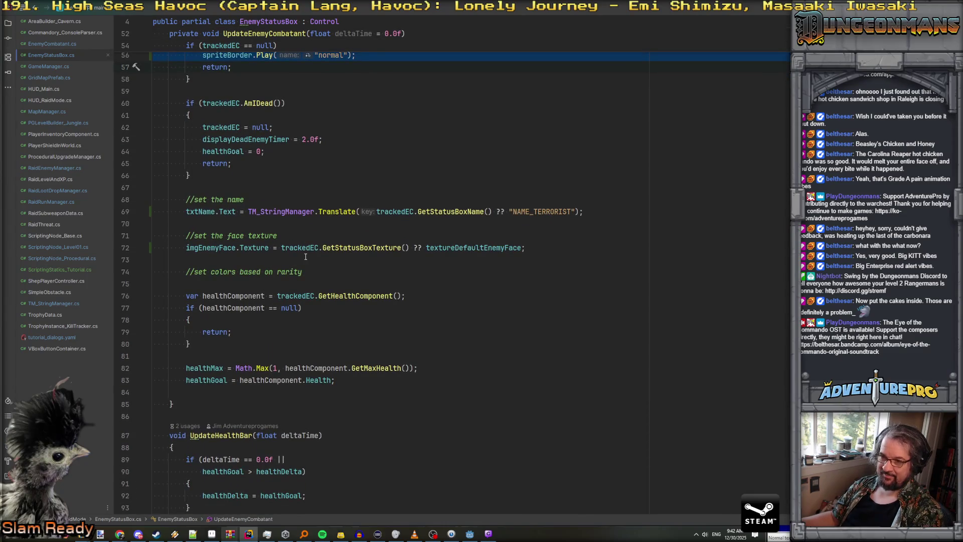
pyautogui.scroll(4, 305, 257)
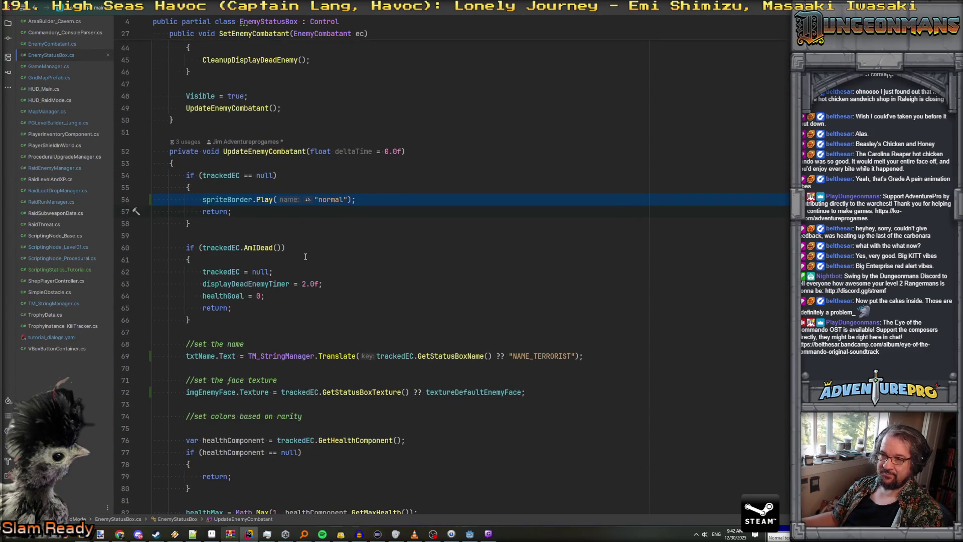
pyautogui.scroll(-15, 305, 257)
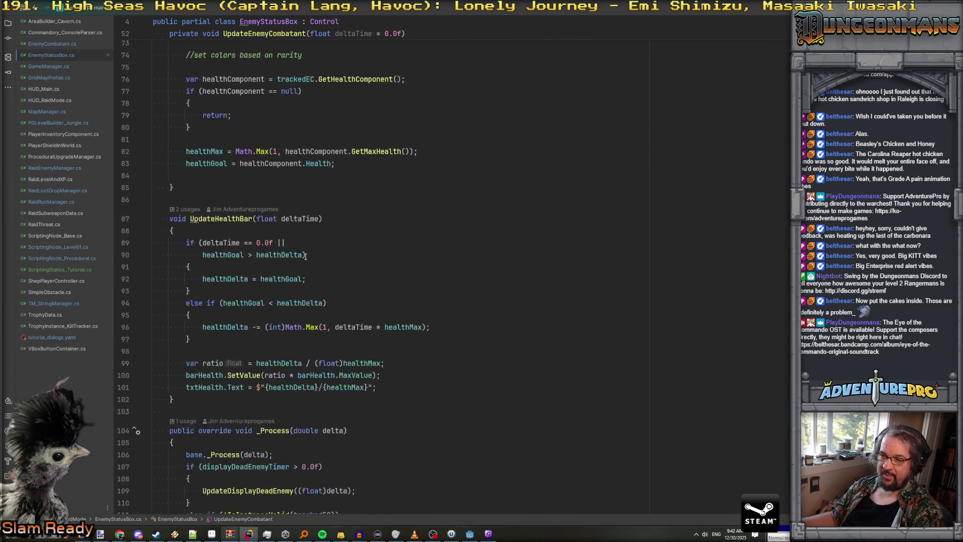
pyautogui.scroll(-3, 305, 257)
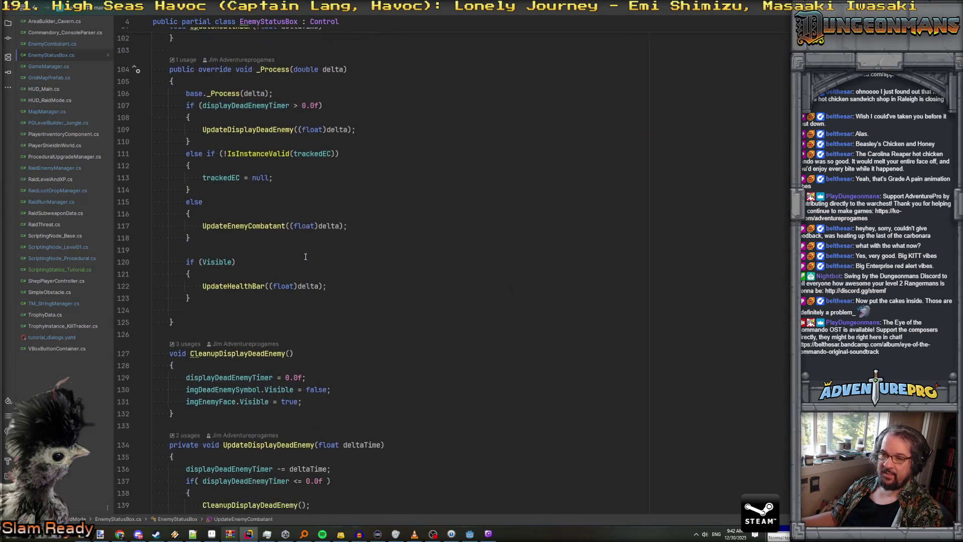
pyautogui.scroll(-7, 305, 257)
pyautogui.scroll(7, 305, 257)
pyautogui.scroll(-5, 305, 257)
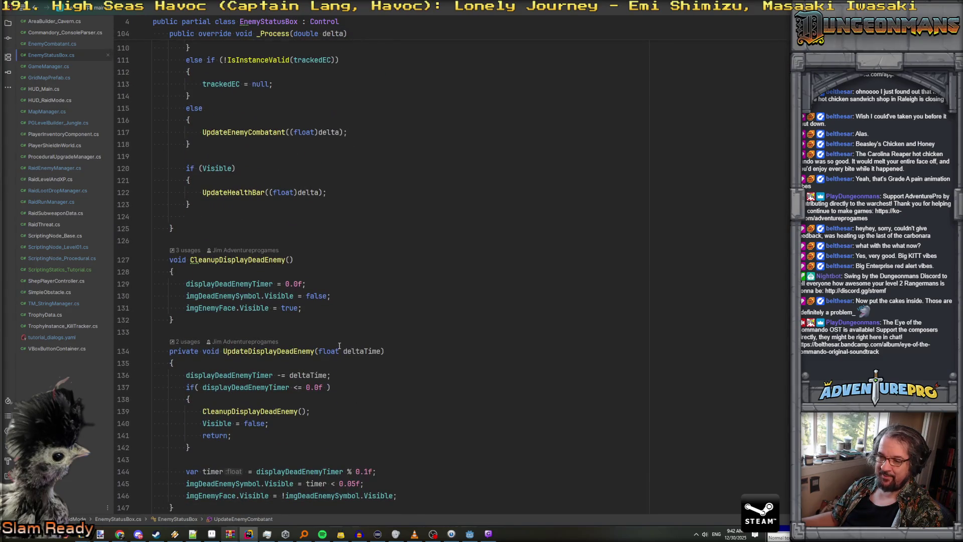
pyautogui.scroll(20, 340, 346)
pyautogui.scroll(14, 298, 247)
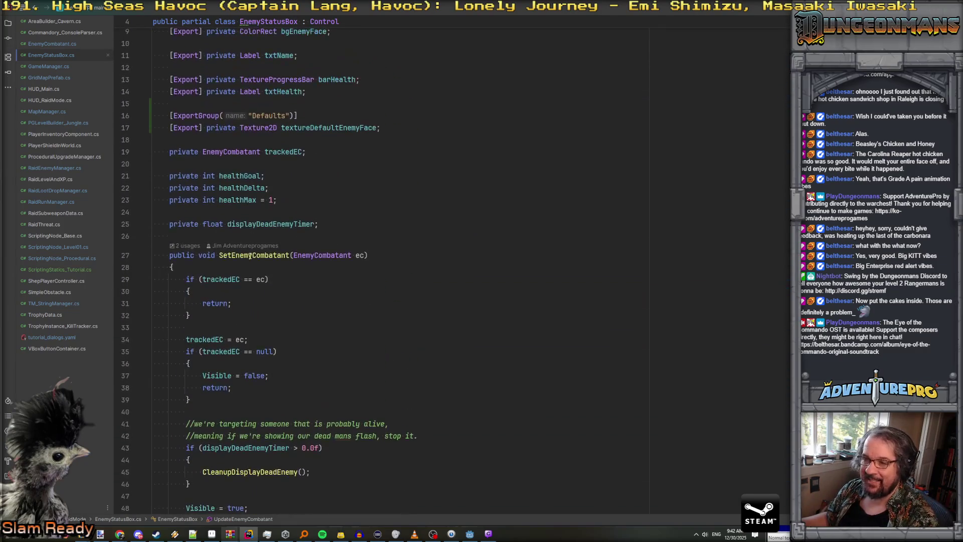
pyautogui.scroll(-2, 236, 236)
pyautogui.click(227, 215)
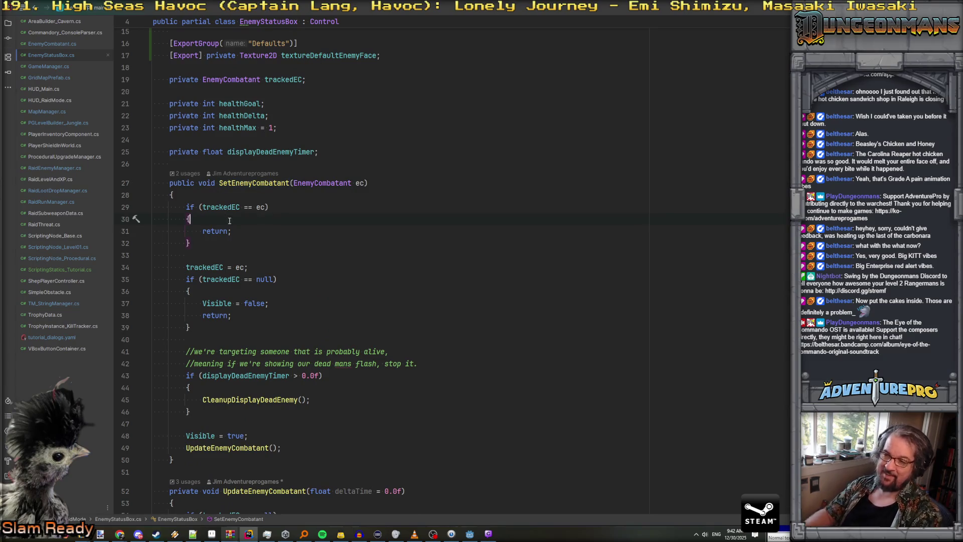
pyautogui.press('Return')
pyautogui.write('spriteBorder.Play("normal");')
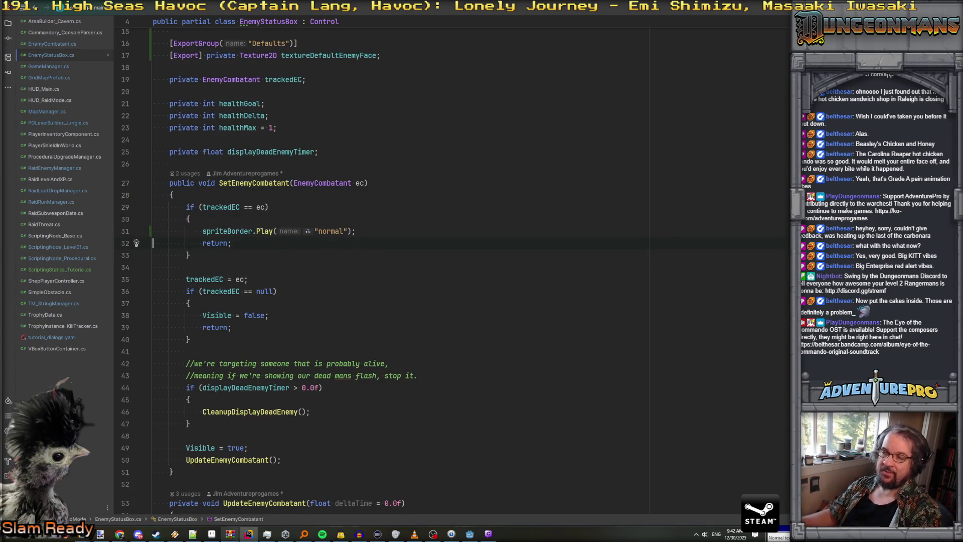
pyautogui.scroll(-1, 326, 195)
pyautogui.doubleClick(327, 195)
pyautogui.write('empty')
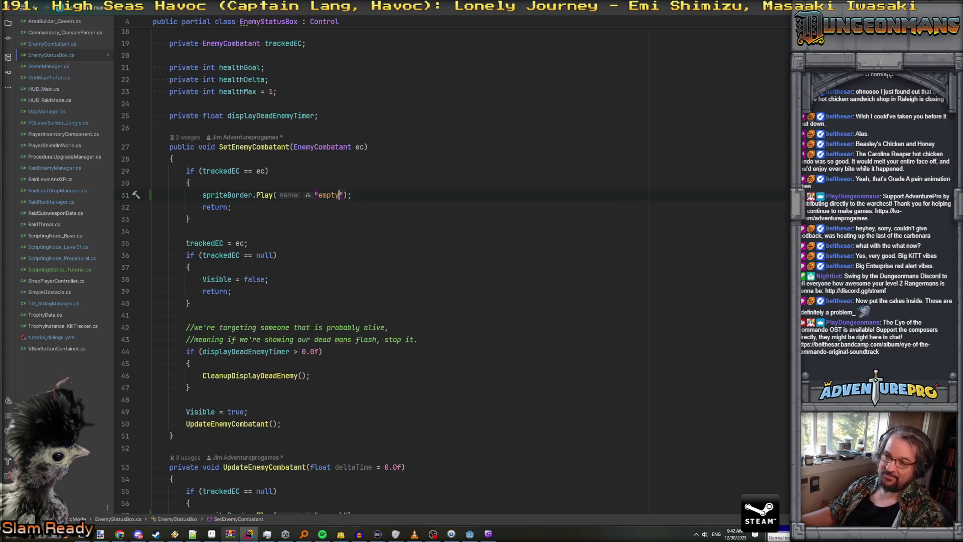
pyautogui.scroll(-9, 330, 199)
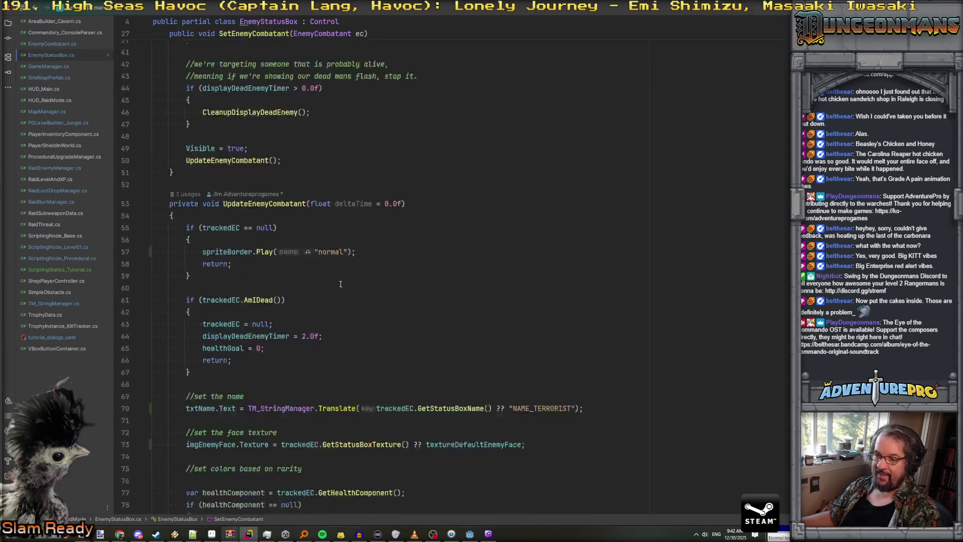
pyautogui.doubleClick(328, 190)
pyautogui.write('empty')
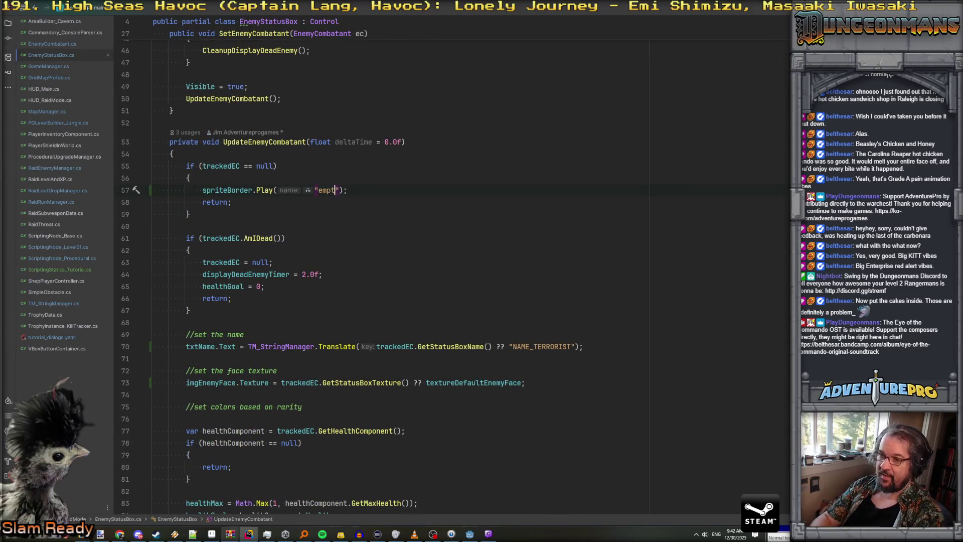
pyautogui.scroll(10, 240, 282)
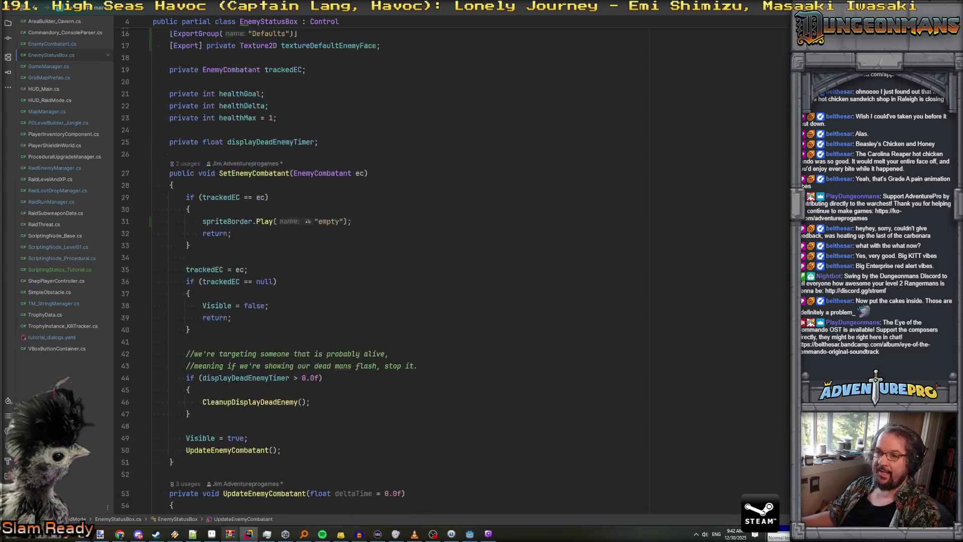
pyautogui.click(236, 255)
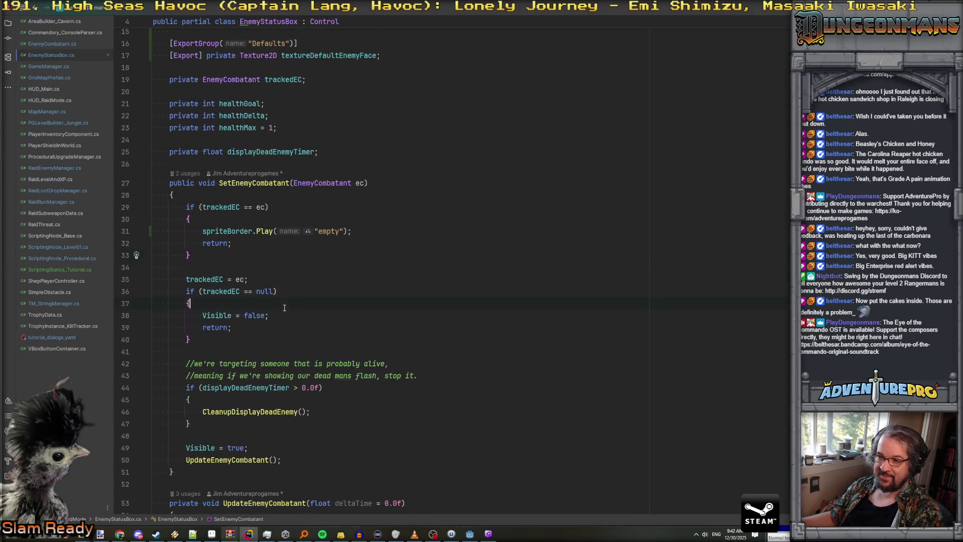
pyautogui.click(370, 234)
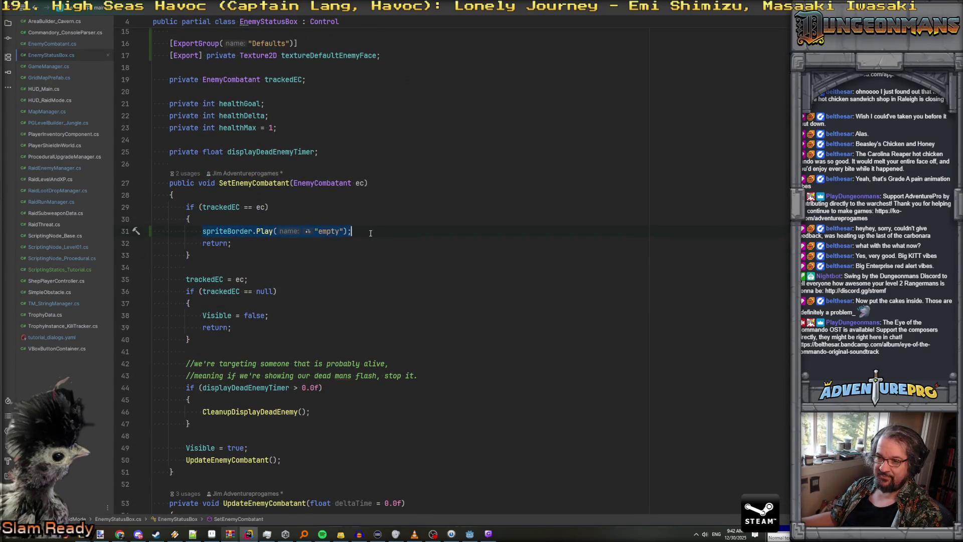
pyautogui.press('BackSpace')
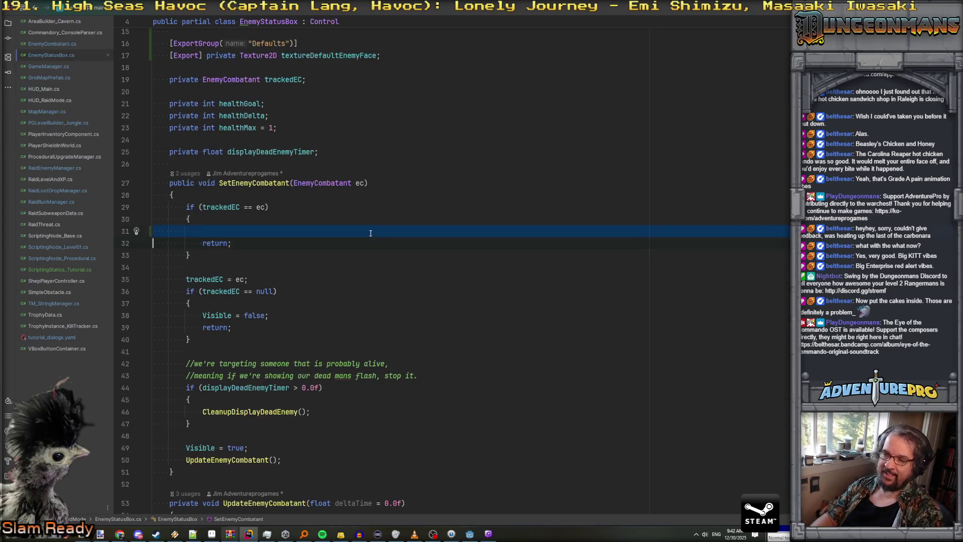
pyautogui.press('BackSpace')
pyautogui.click(232, 294)
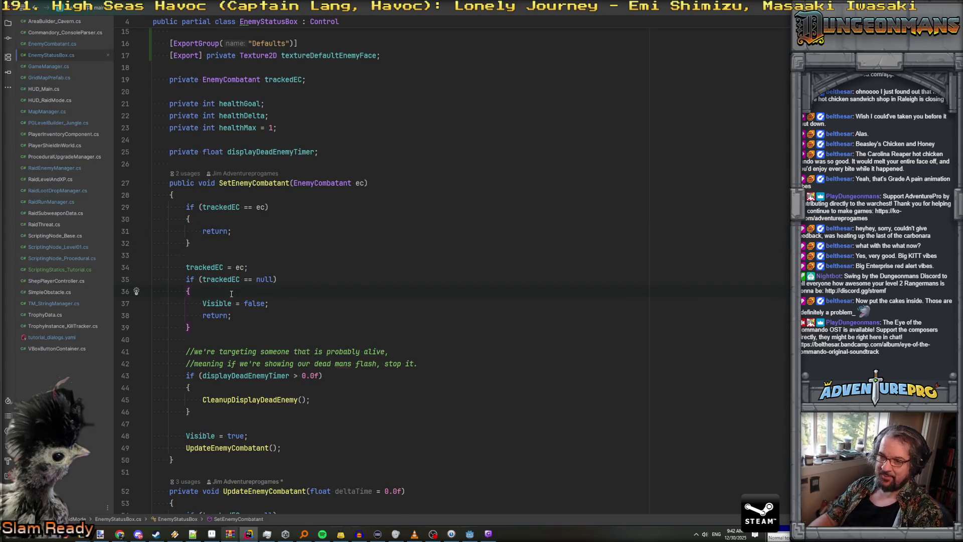
pyautogui.scroll(-6, 231, 293)
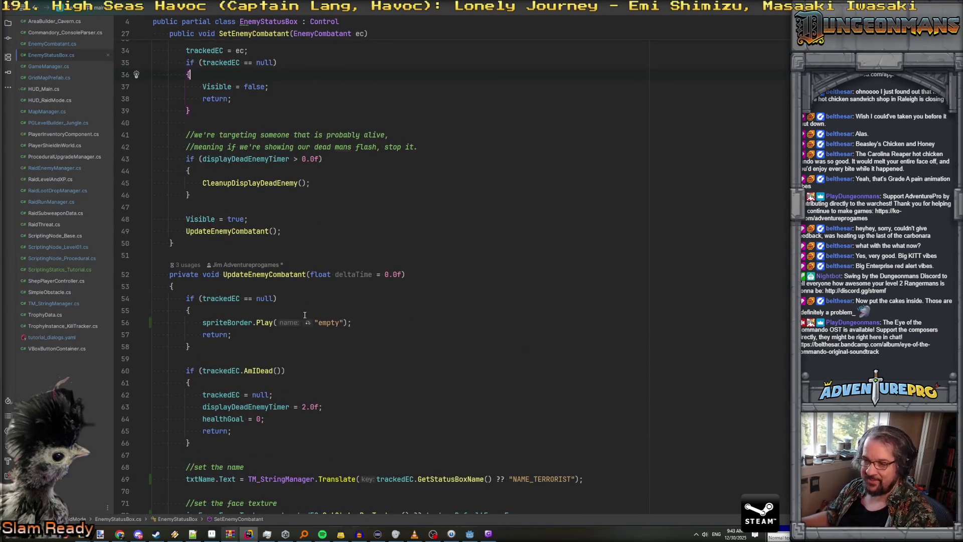
pyautogui.click(326, 321)
pyautogui.scroll(3, 326, 316)
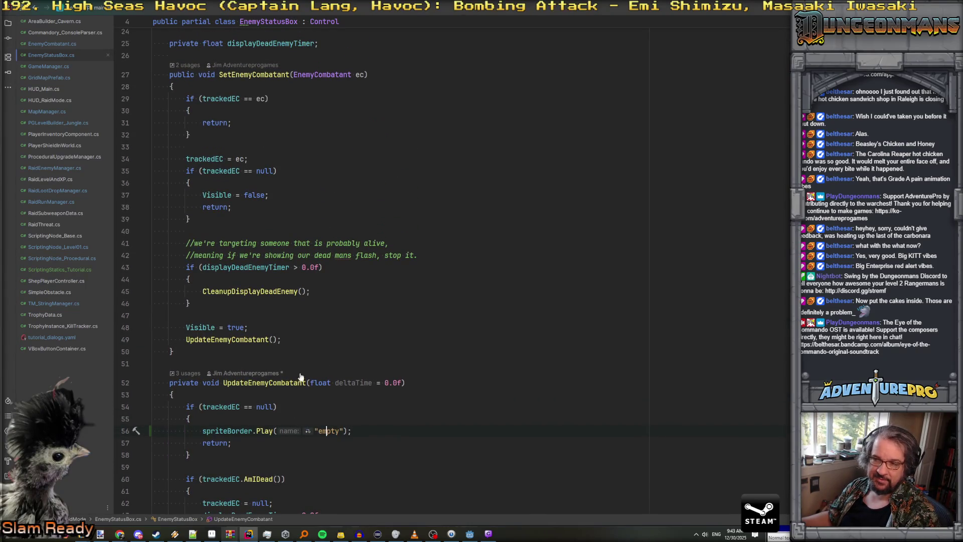
pyautogui.scroll(2, 267, 267)
pyautogui.scroll(-2, 270, 284)
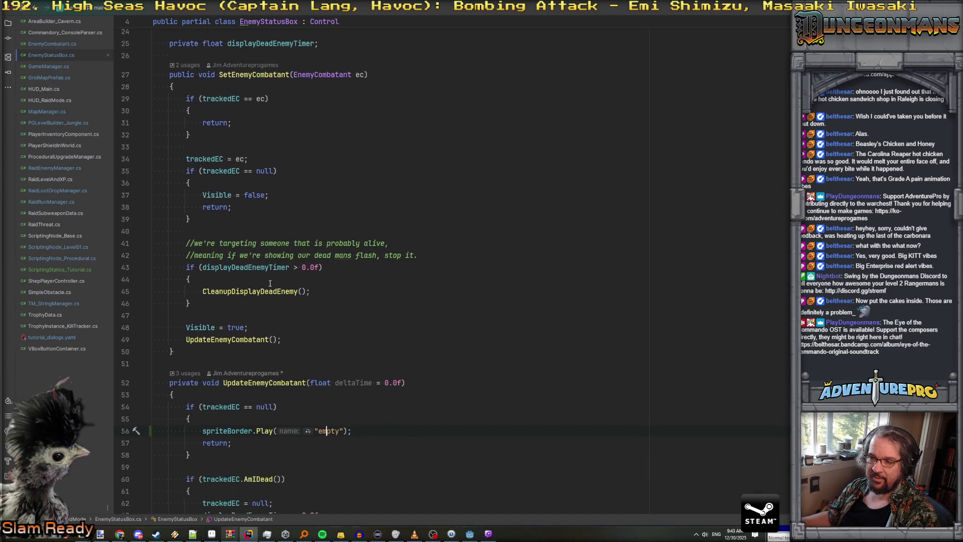
pyautogui.click(219, 327)
pyautogui.click(231, 99)
pyautogui.click(249, 159)
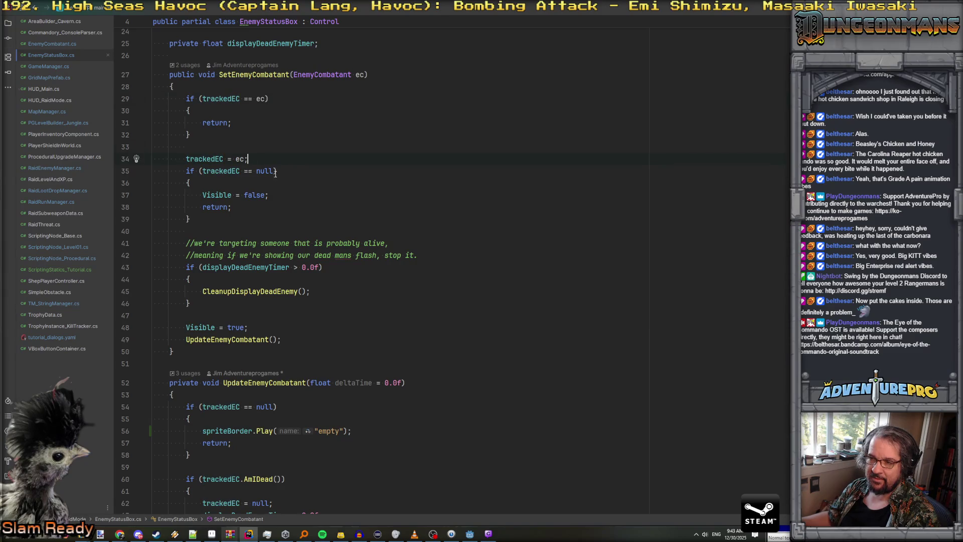
pyautogui.click(261, 227)
# - Add if (trackedEC.ChampRank > 0) with a block calling spriteBorder.Play("champ")
pyautogui.press('Return')
pyautogui.press('Return')
pyautogui.press('Up')
pyautogui.write('if( tr')
pyautogui.write('ackedEC.cham')
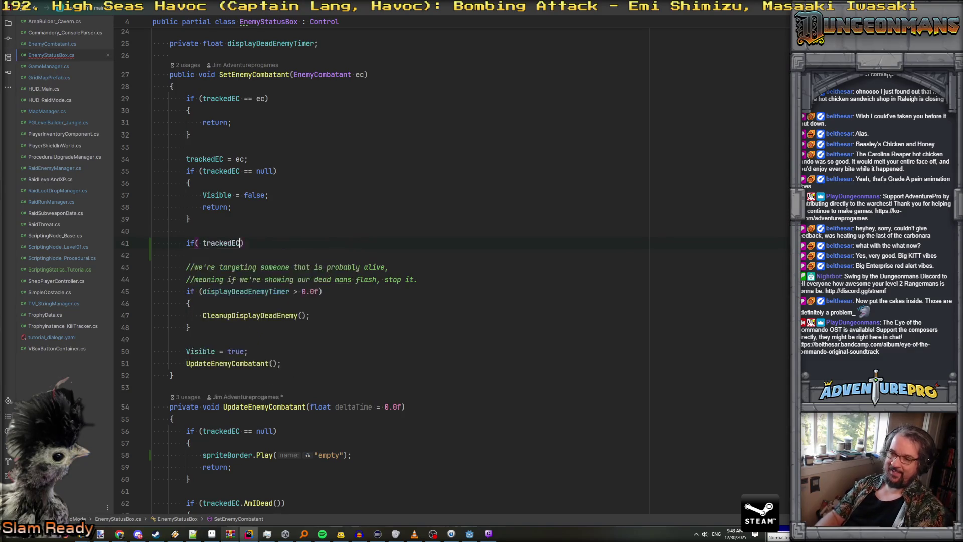
pyautogui.press('Return')
pyautogui.write('> 0 )')
pyautogui.press('Return')
pyautogui.write('{')
pyautogui.press('Return')
pyautogui.write('spriteBorder.Play("empty");')
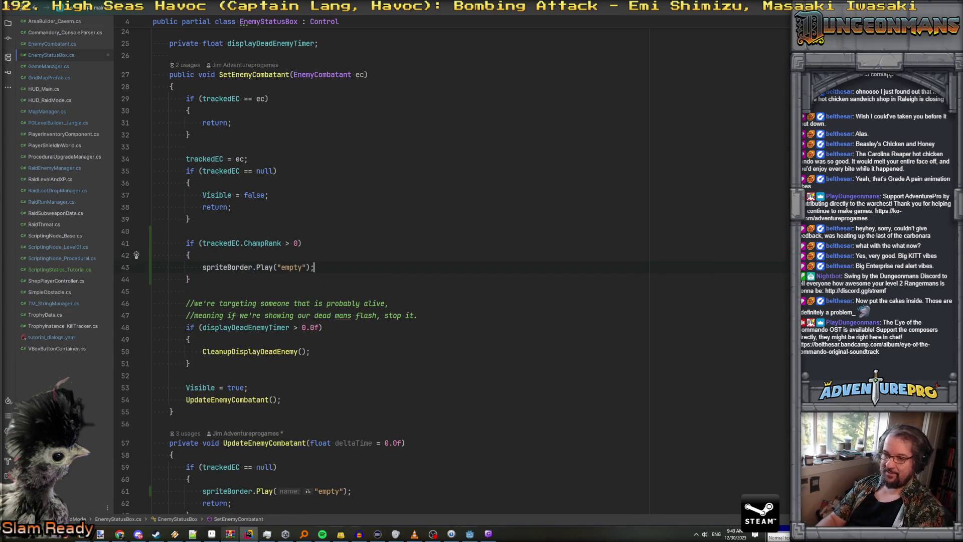
pyautogui.doubleClick(329, 268)
pyautogui.write('champ')
# - Add an else block calling spriteBorder.Play("normal")
pyautogui.press('Up')
pyautogui.tripleClick(251, 267)
pyautogui.hotkey('ctrl', 'c')
pyautogui.write('else')
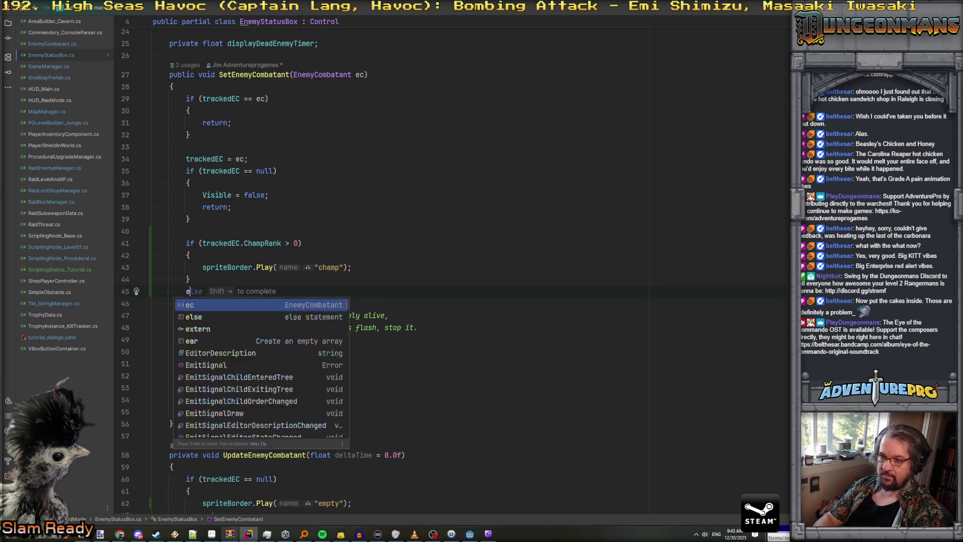
pyautogui.press('Return')
pyautogui.hotkey('ctrl', 'v')
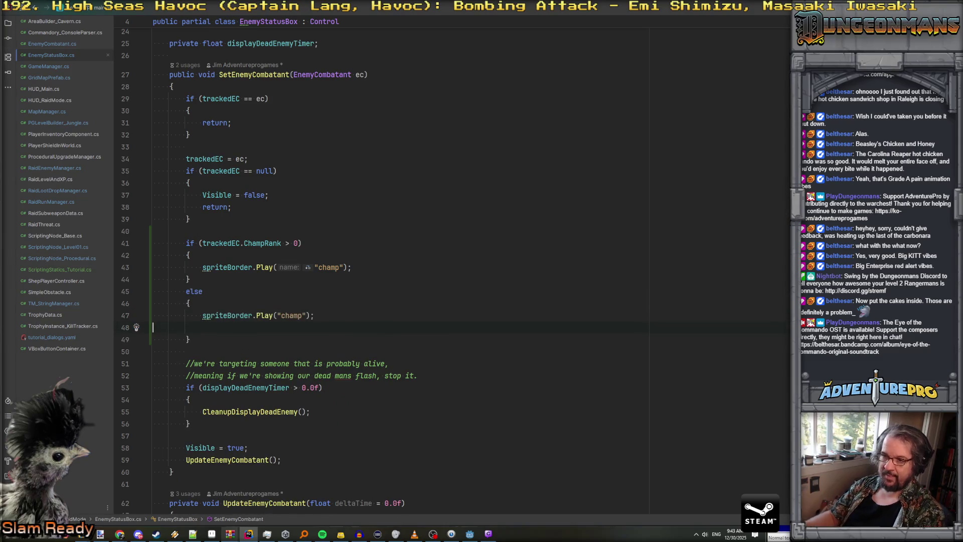
pyautogui.doubleClick(327, 315)
pyautogui.write('normal')
# - Delete the stray blank line 48 and return to Godot
pyautogui.click(153, 327)
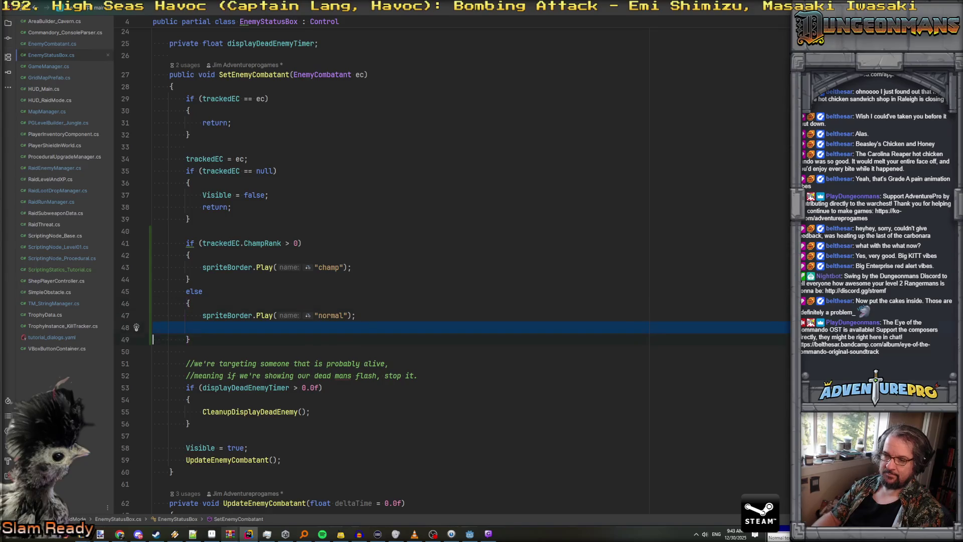
pyautogui.press('Delete')
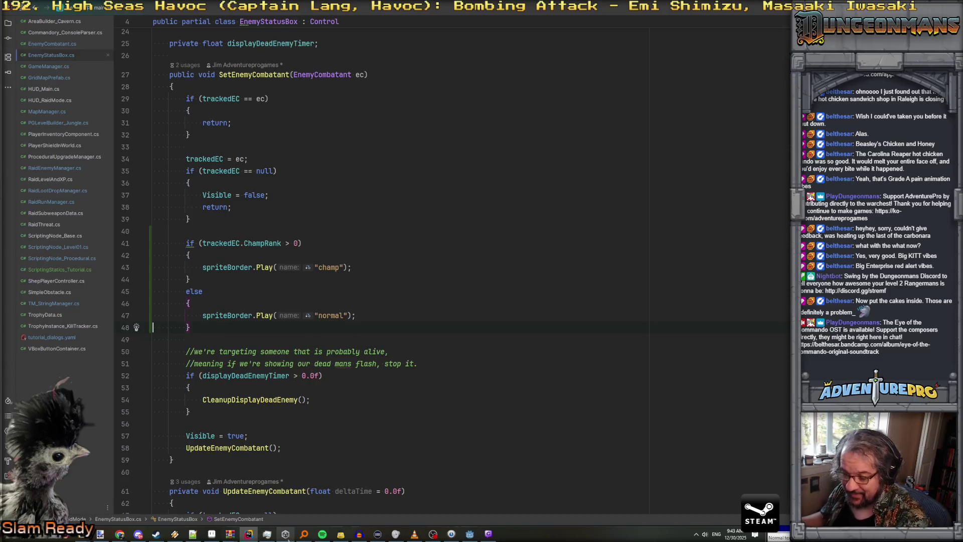
pyautogui.click(478, 538)
# - Add a new animation named 'empty', correcting the 'empoty' typo
pyautogui.click(175, 326)
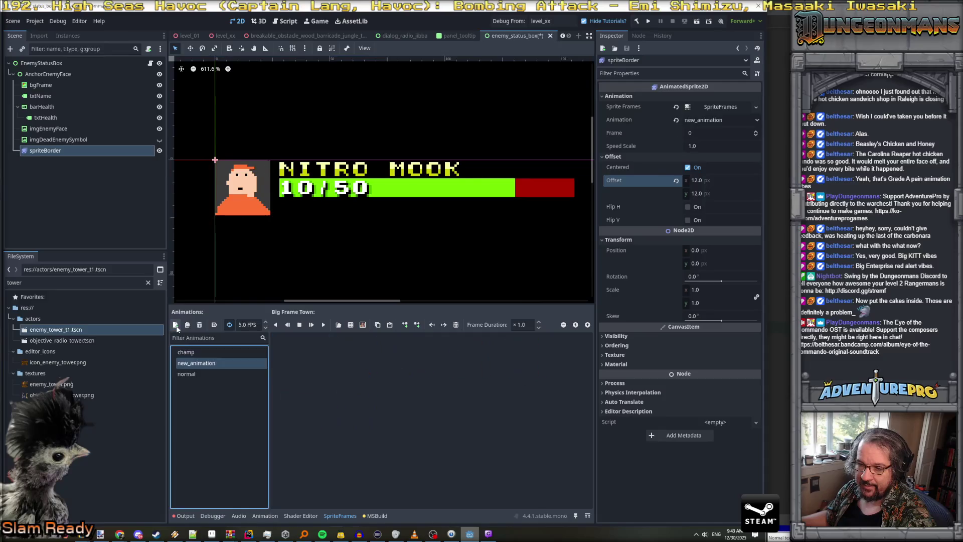
pyautogui.doubleClick(202, 362)
pyautogui.write('empoty')
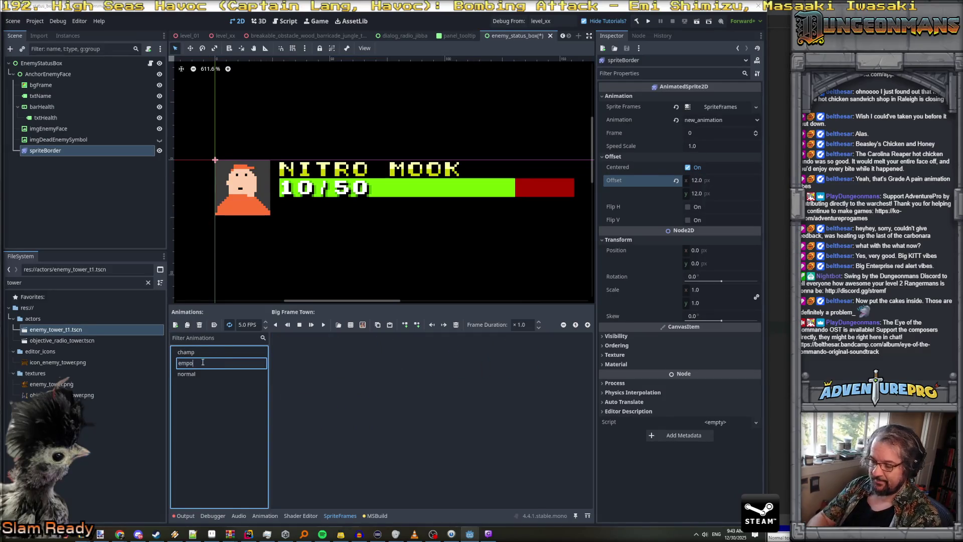
pyautogui.press('Return')
pyautogui.doubleClick(202, 364)
pyautogui.write('em')
pyautogui.press('Return')
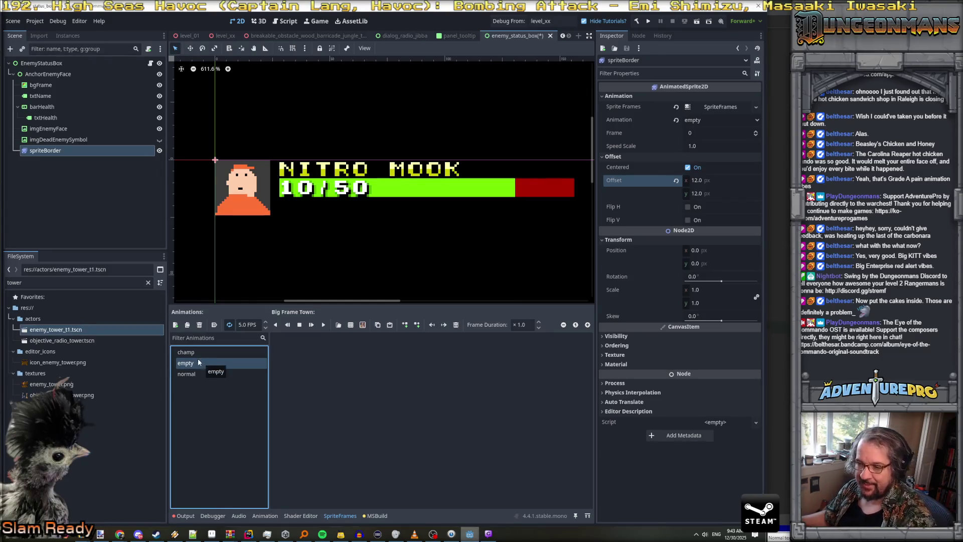
# - Give the empty animation a single sprite-sheet frame and save the scene
pyautogui.click(197, 356)
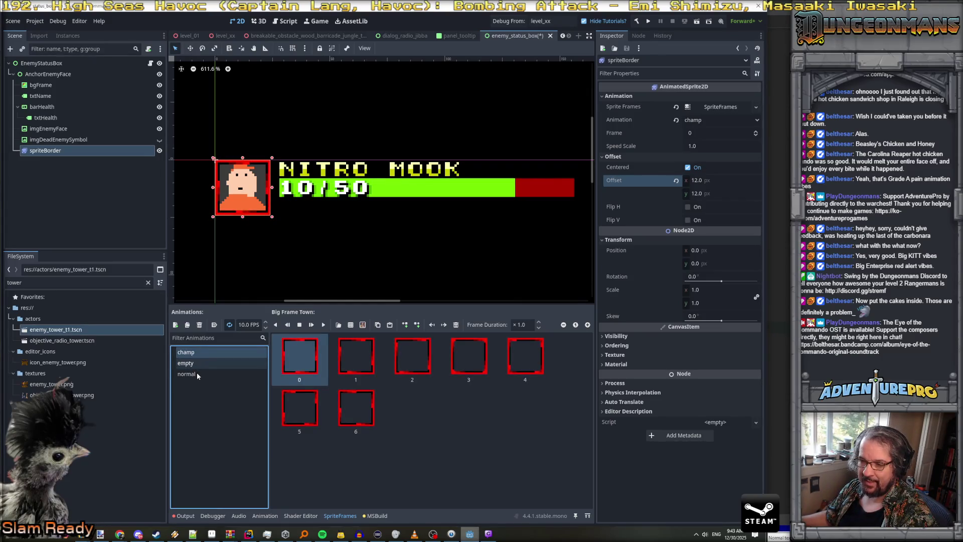
pyautogui.click(192, 373)
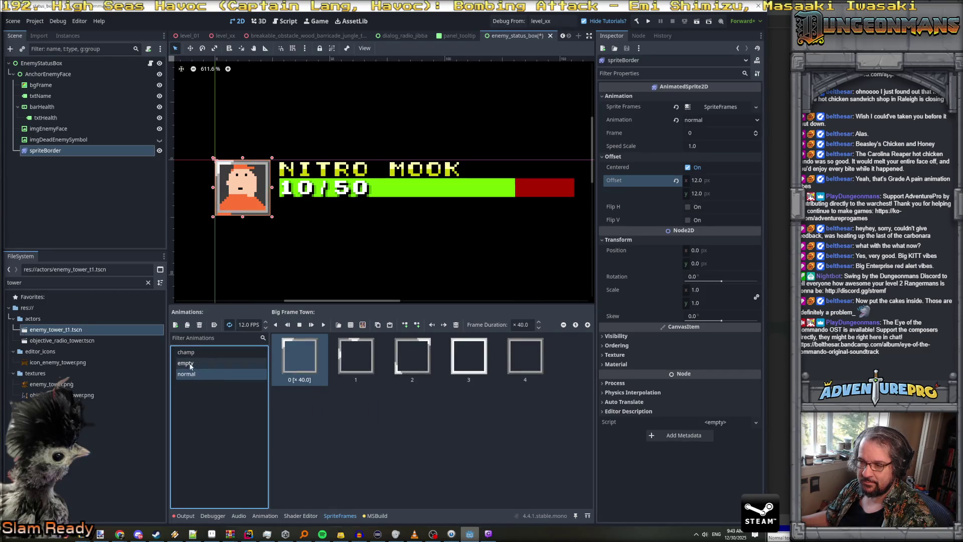
pyautogui.click(191, 366)
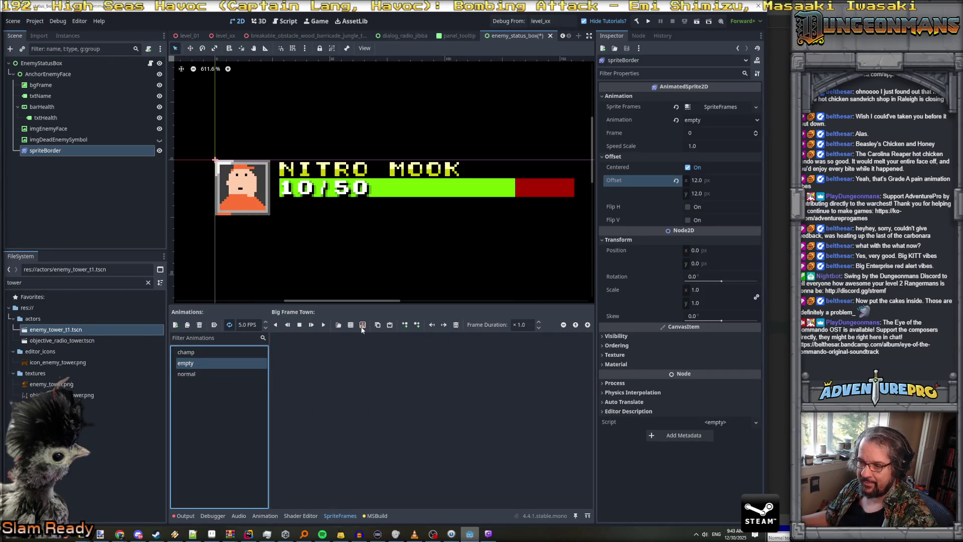
pyautogui.click(362, 326)
pyautogui.click(503, 434)
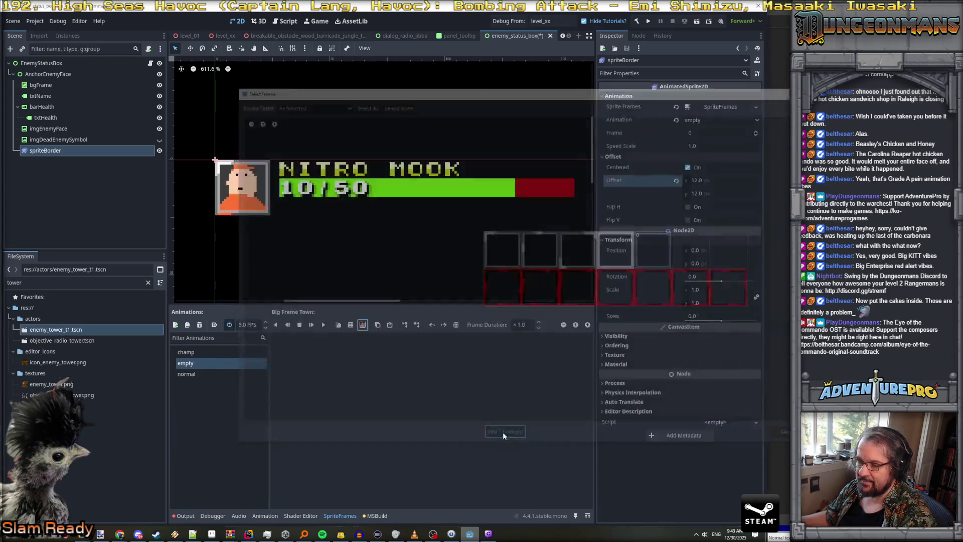
pyautogui.hotkey('ctrl', 's')
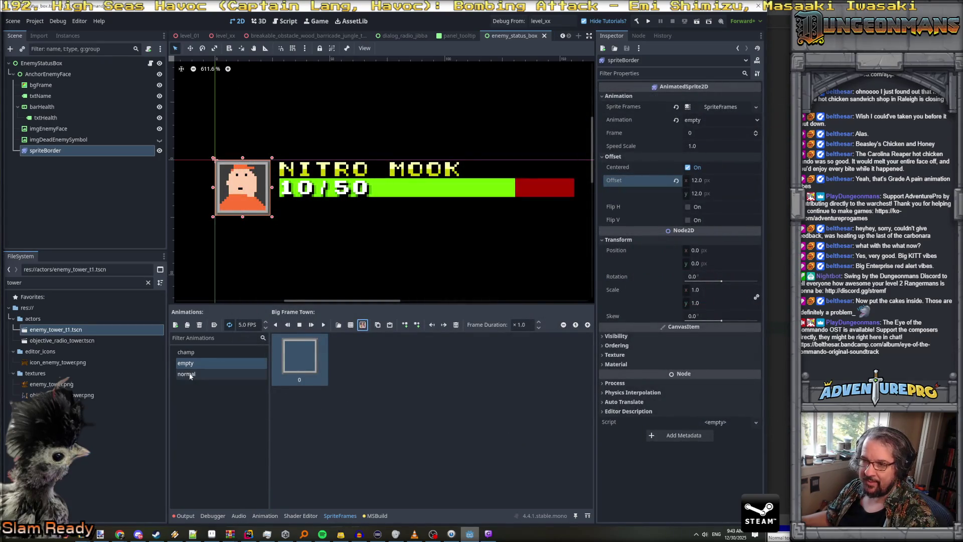
# - Compare the animations and preview normal playing before returning to Aseprite
pyautogui.click(190, 374)
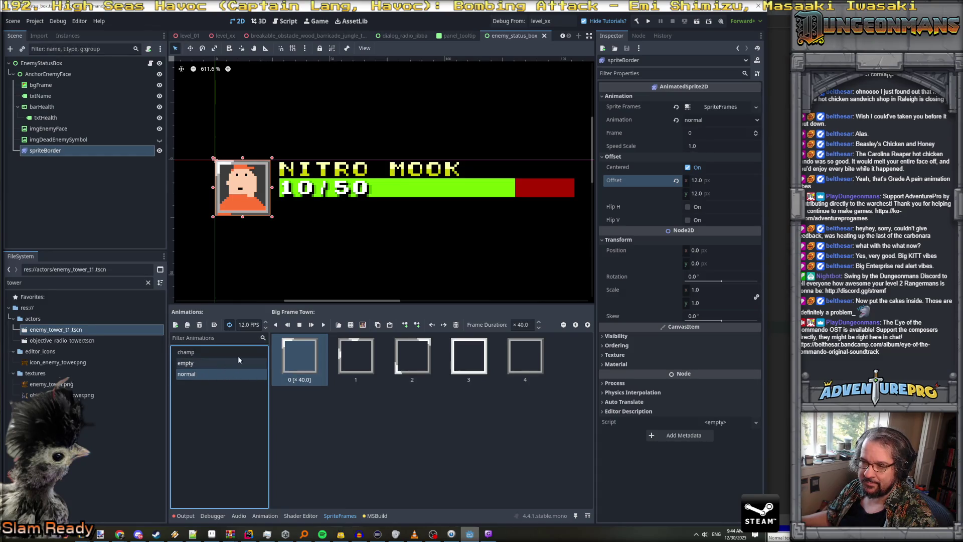
pyautogui.click(203, 363)
pyautogui.click(200, 353)
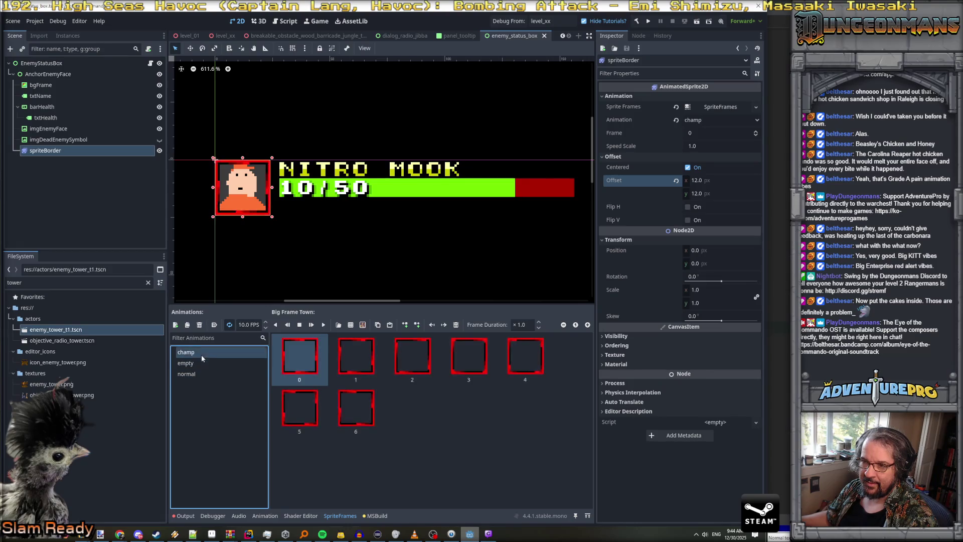
pyautogui.click(200, 373)
pyautogui.click(358, 368)
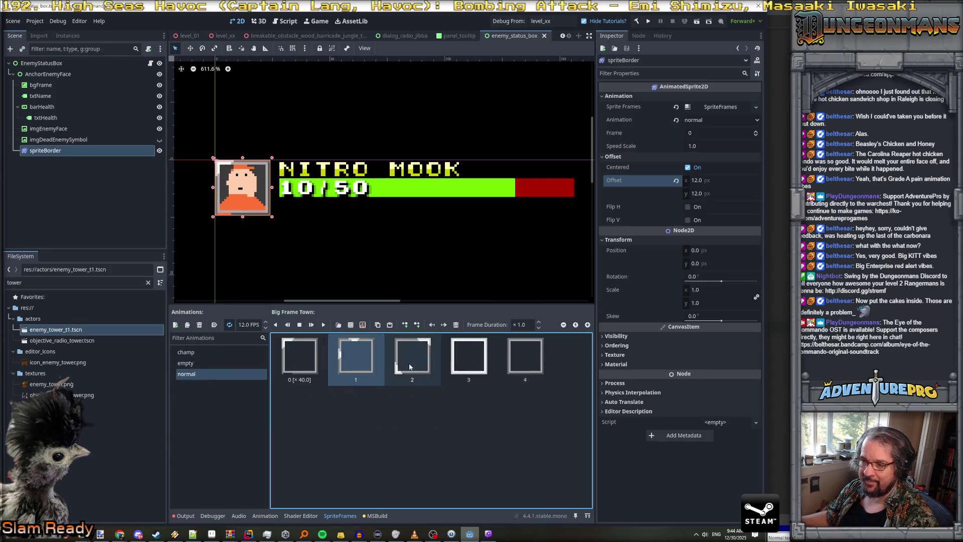
pyautogui.click(306, 357)
pyautogui.click(324, 325)
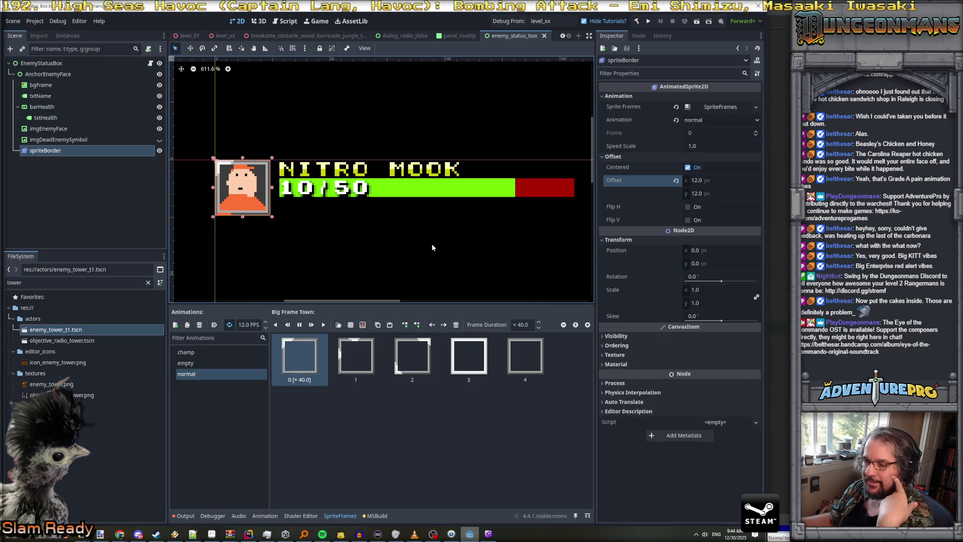
pyautogui.click(300, 326)
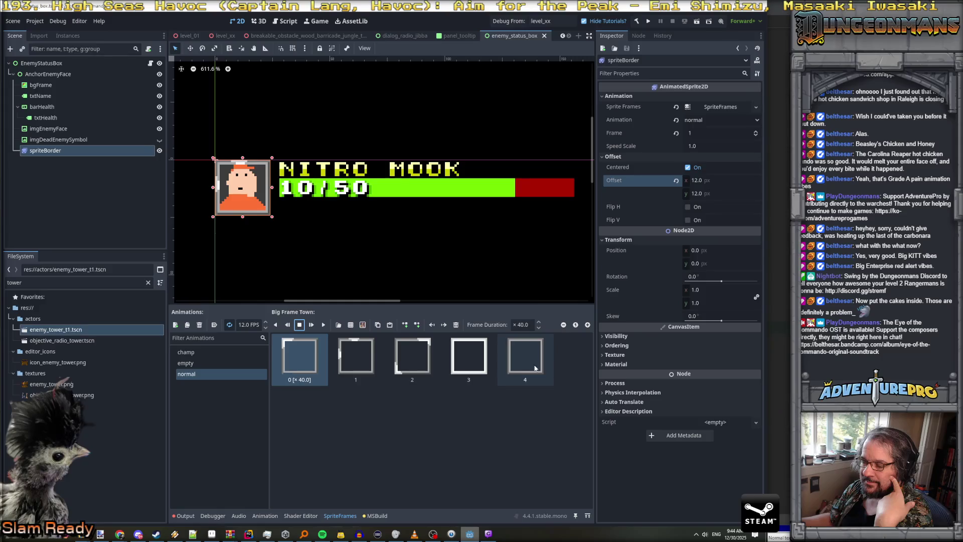
pyautogui.hotkey('alt', 'Tab')
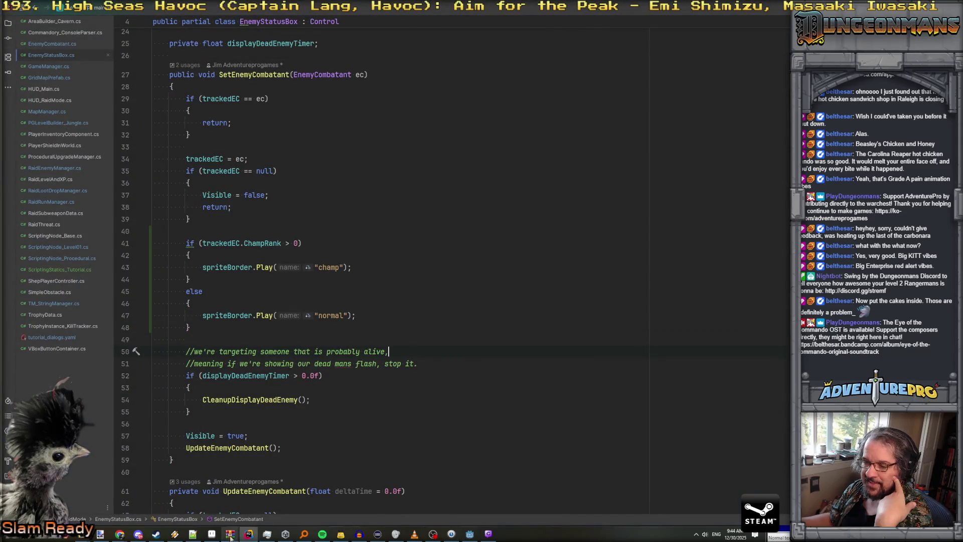
pyautogui.click(218, 536)
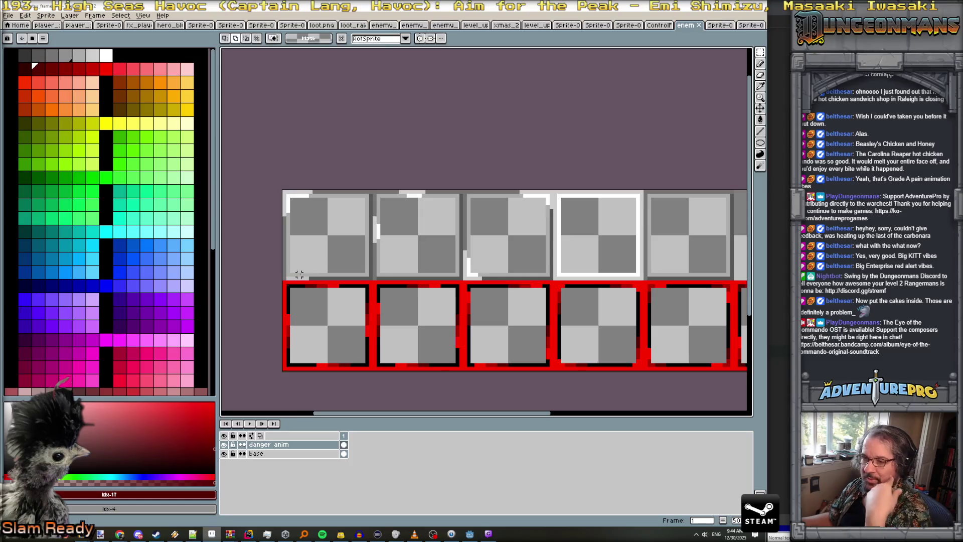
# - Pick the pencil and base layer, then scroll to show the white and red frame rows
pyautogui.press('b')
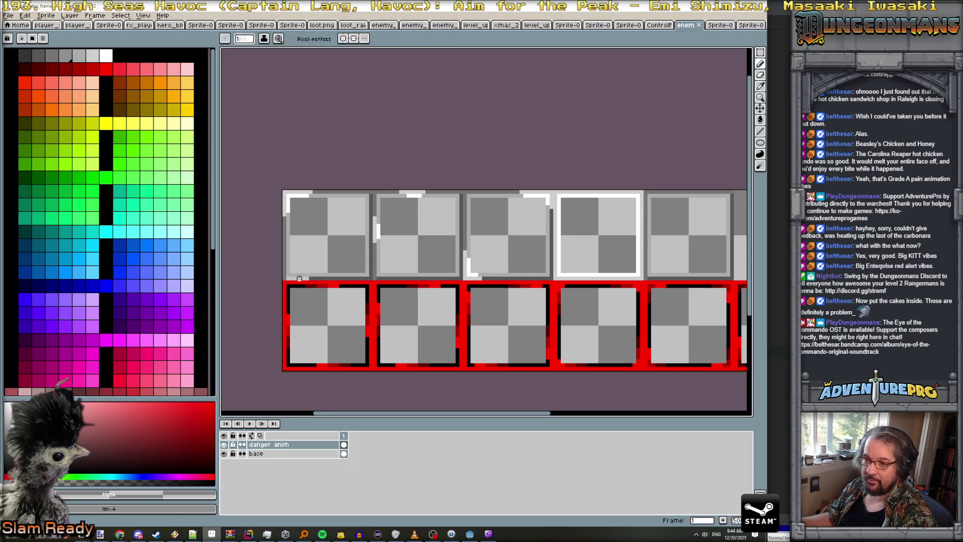
pyautogui.click(273, 453)
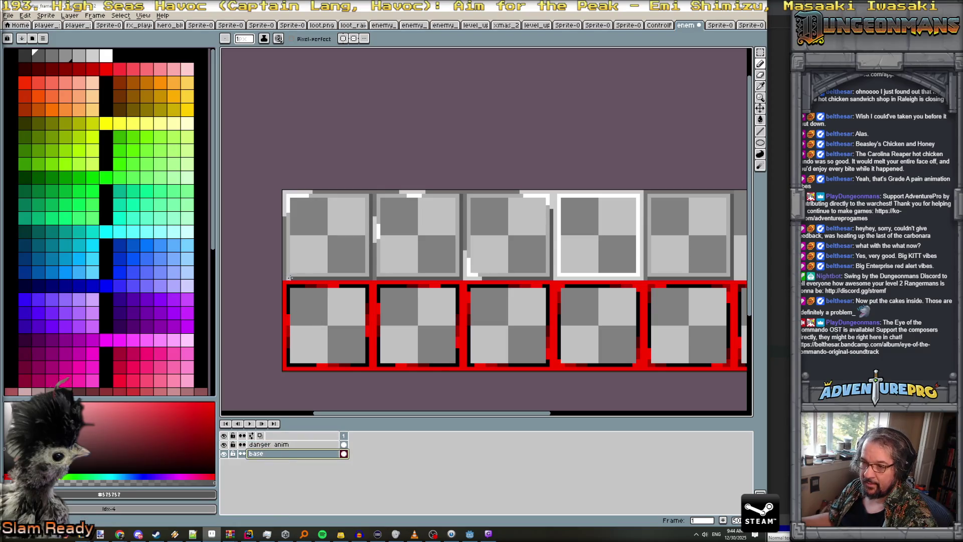
pyautogui.hscroll(5, 352, 284)
pyautogui.hscroll(-1, 351, 284)
pyautogui.hscroll(-3, 512, 274)
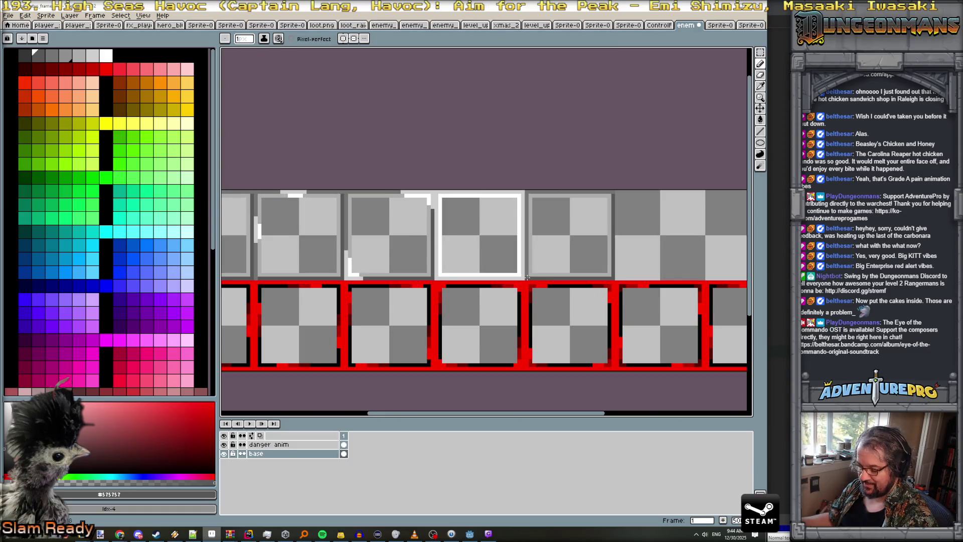
pyautogui.scroll(1, 531, 277)
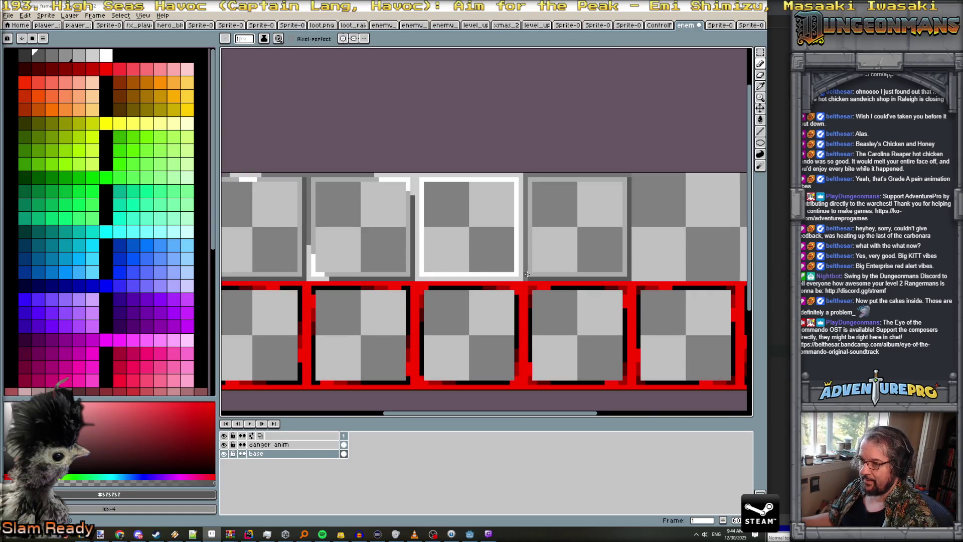
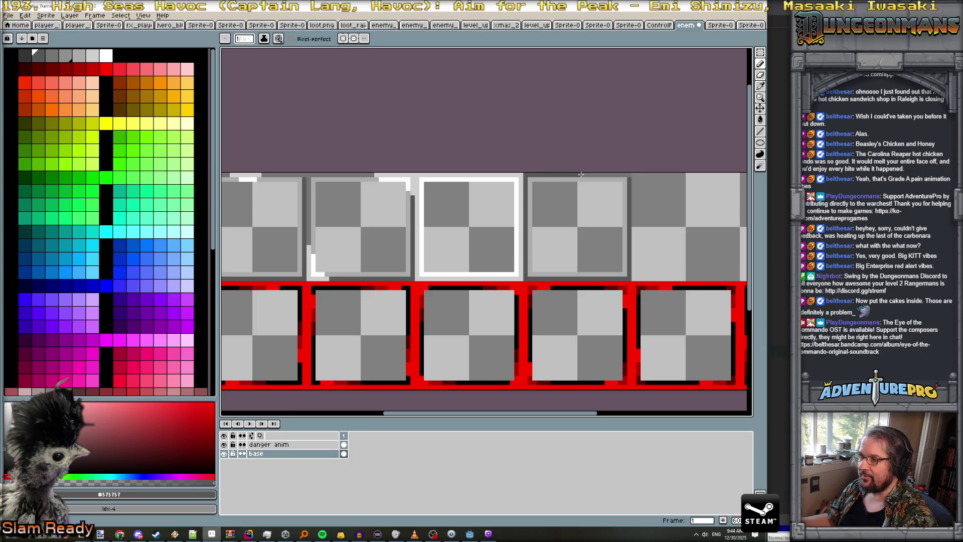
# - Fill the fourth frame's border with mid grey #747474 in Aseprite
pyautogui.keyDown('alt'); pyautogui.click(630, 177); pyautogui.keyUp('alt')
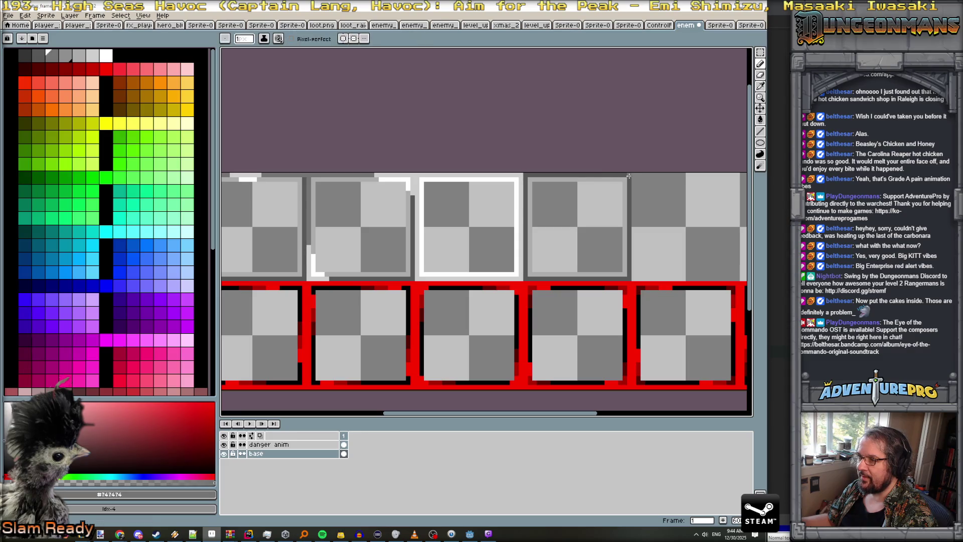
pyautogui.press('g')
pyautogui.click(625, 194)
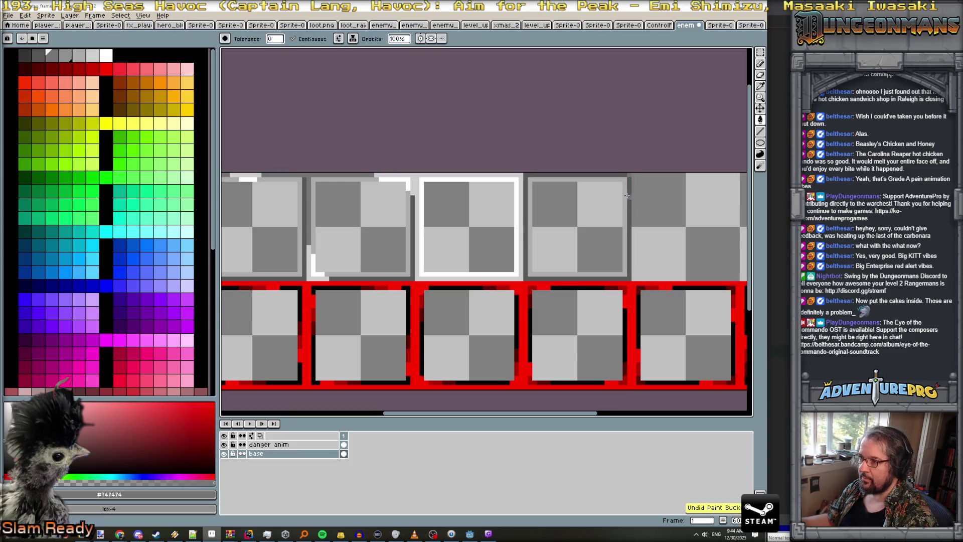
pyautogui.keyDown('alt'); pyautogui.click(633, 196); pyautogui.keyUp('alt')
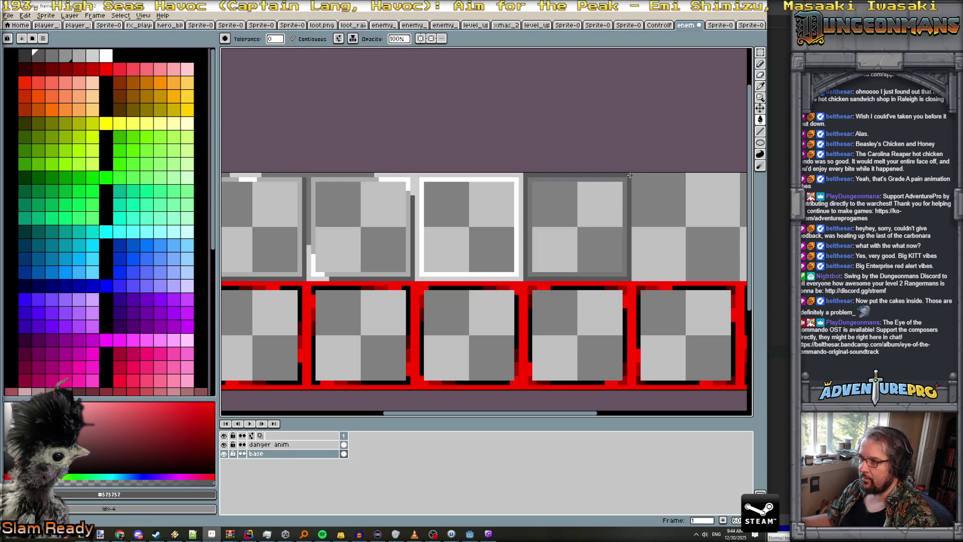
# - Save the border sprite sheet past the format warning and switch to Godot
pyautogui.scroll(-3, 630, 175)
pyautogui.hotkey('ctrl', 's')
pyautogui.click(364, 317)
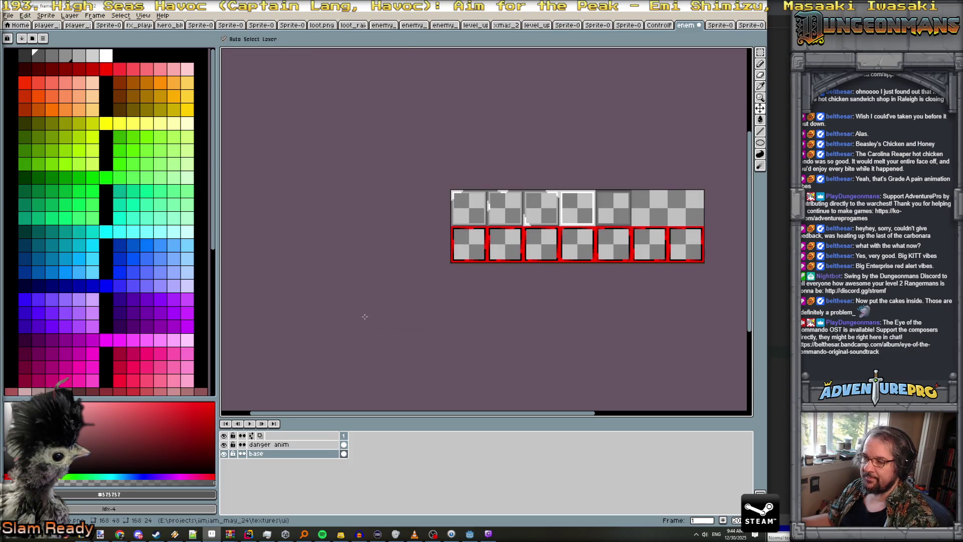
pyautogui.hotkey('alt', 'Tab')
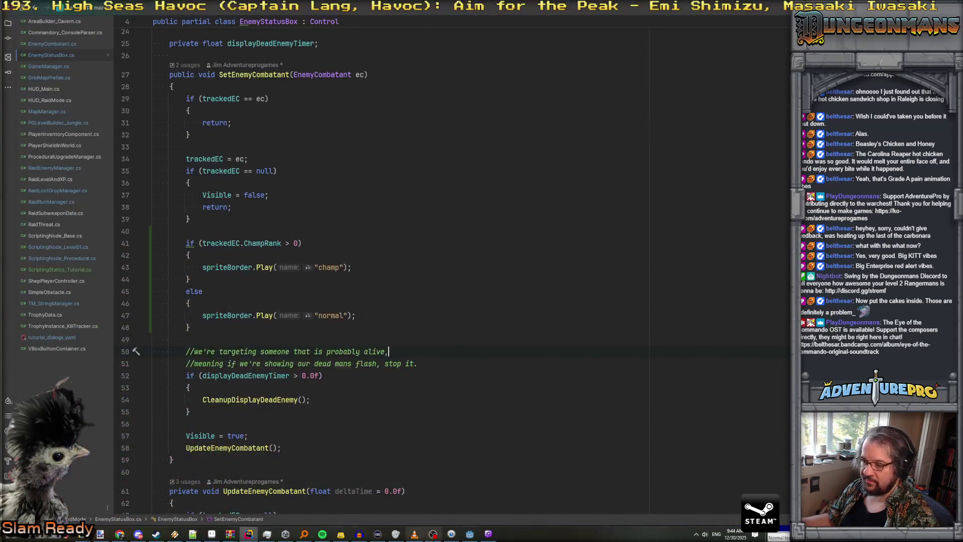
pyautogui.click(470, 534)
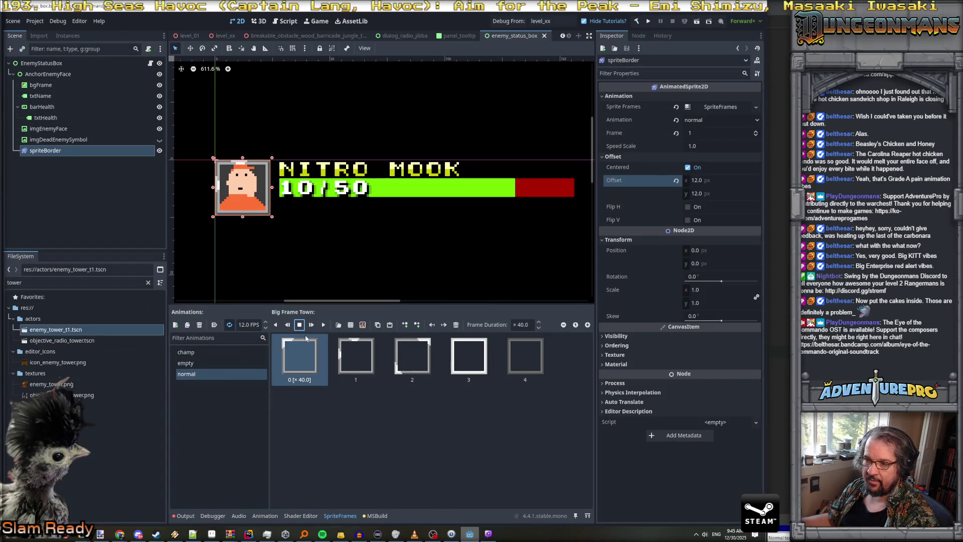
# - Preview the normal, empty and red champ border animations in SpriteFrames
pyautogui.click(323, 326)
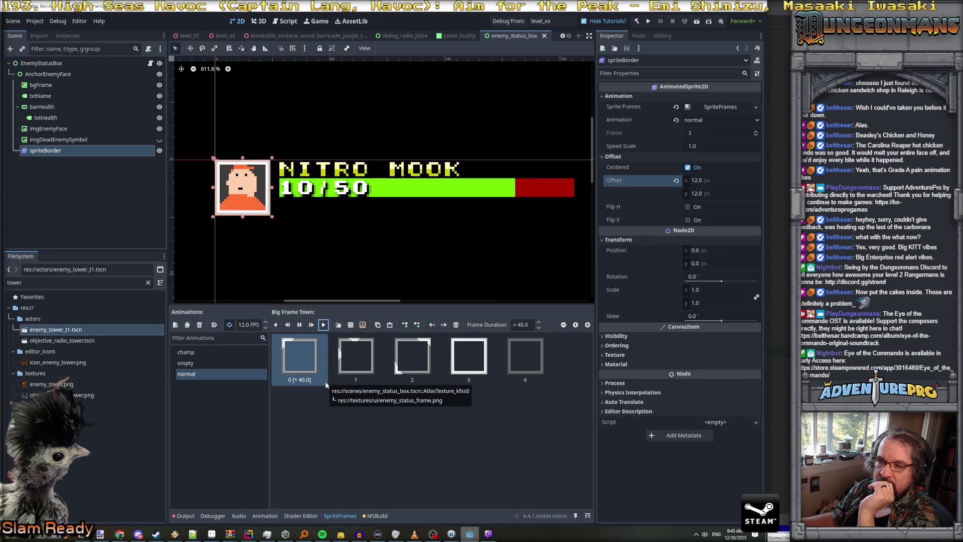
pyautogui.click(204, 362)
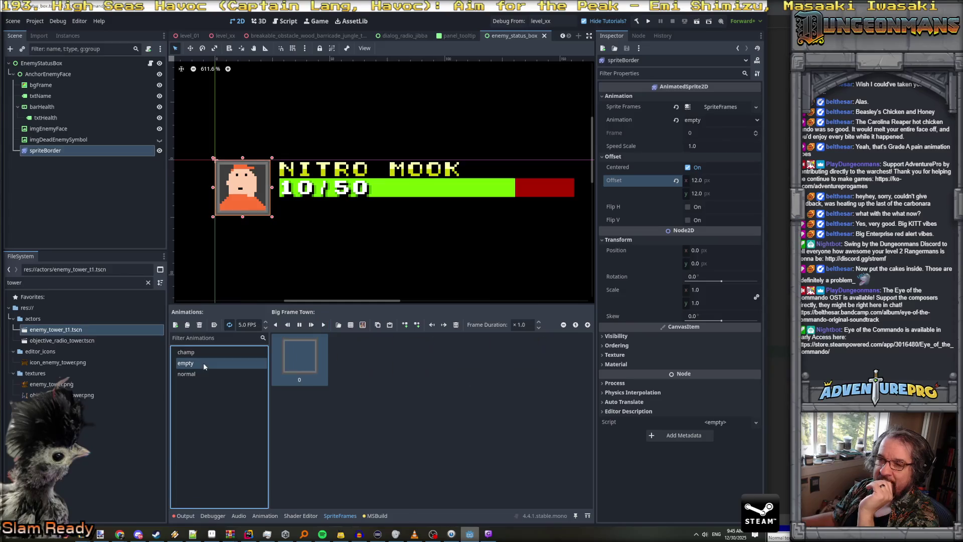
pyautogui.click(198, 353)
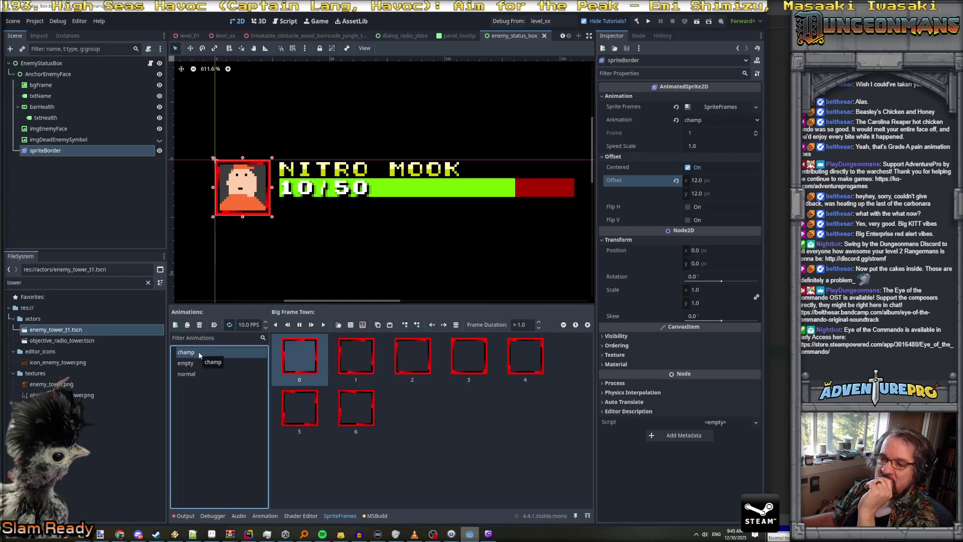
pyautogui.click(215, 363)
pyautogui.click(241, 373)
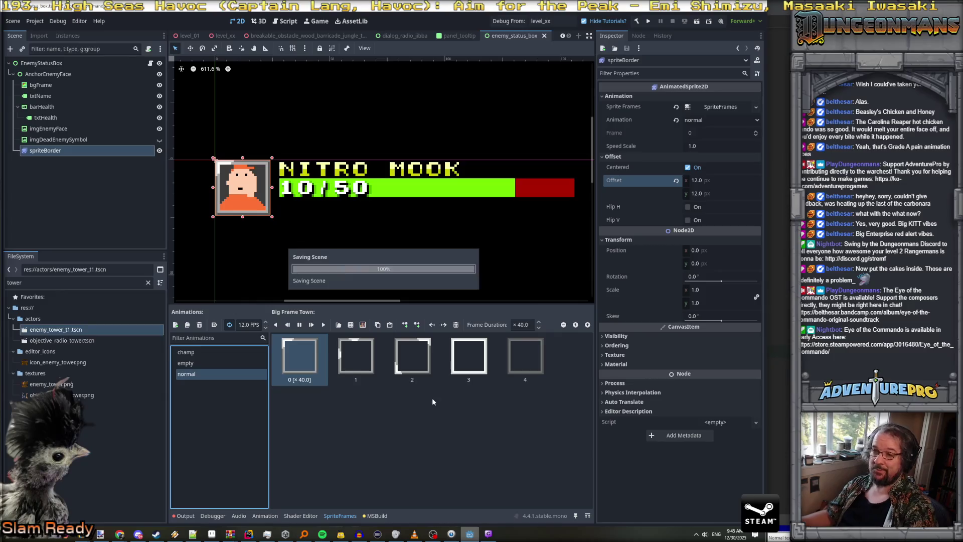
# - Assign spriteBorder to EnemyStatusBox's Sprite Border property, save the scene, and return to the code
pyautogui.click(77, 65)
pyautogui.moveTo(46, 150); pyautogui.dragTo(701, 110)
pyautogui.hotkey('ctrl', 's')
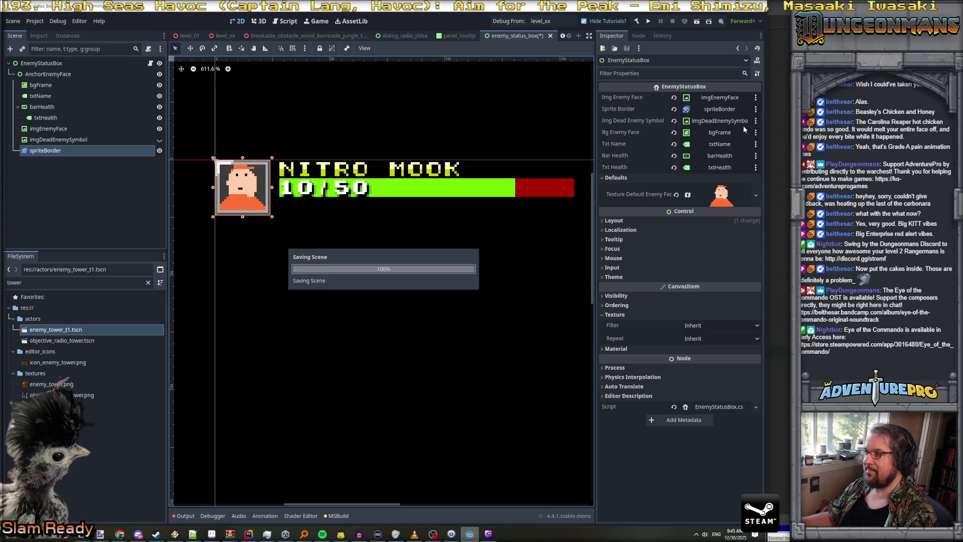
pyautogui.hotkey('alt', 'Tab')
pyautogui.scroll(-1, 236, 244)
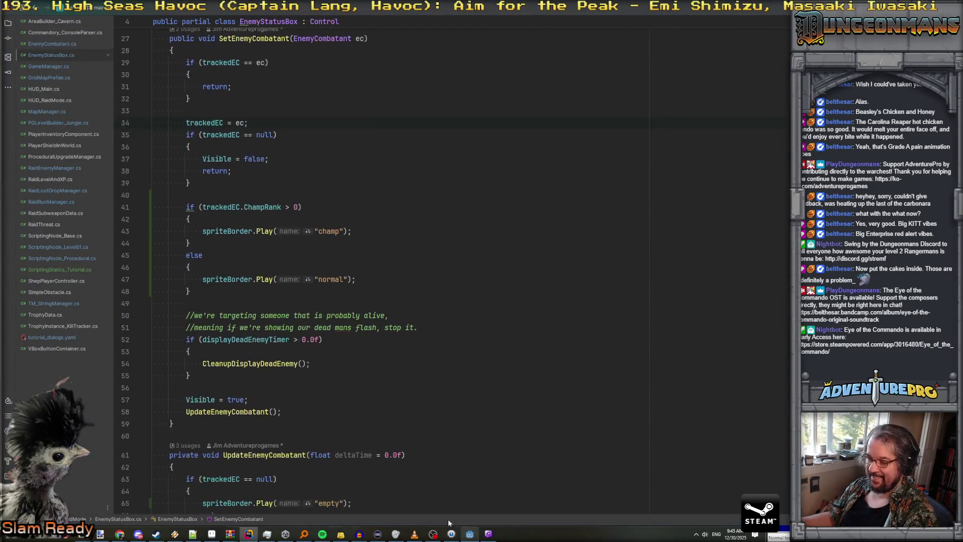
# - Leave EnemyStatusBox.cs and return to the enemy_status_box scene in Godot
pyautogui.click(467, 535)
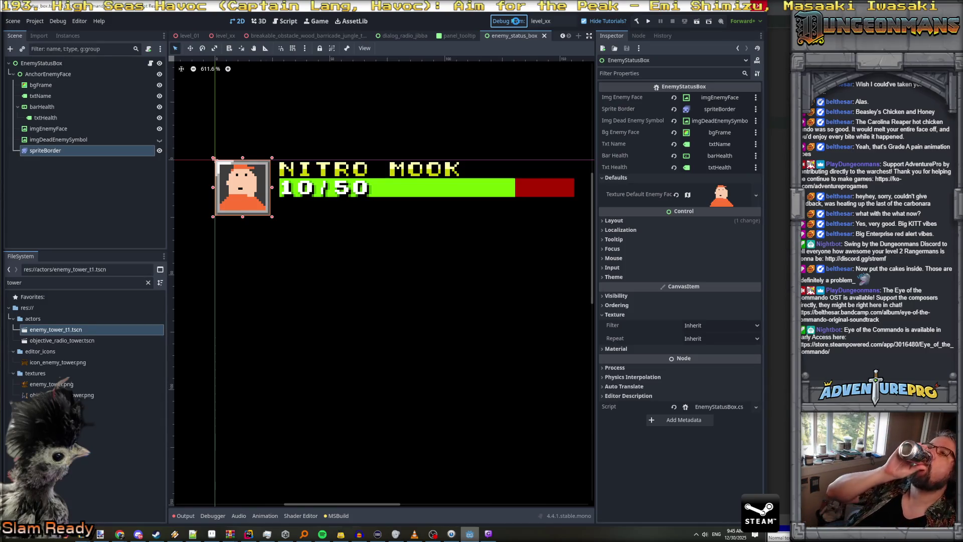
# - Build the .NET project and launch the game in Godot's debug window
pyautogui.click(517, 23)
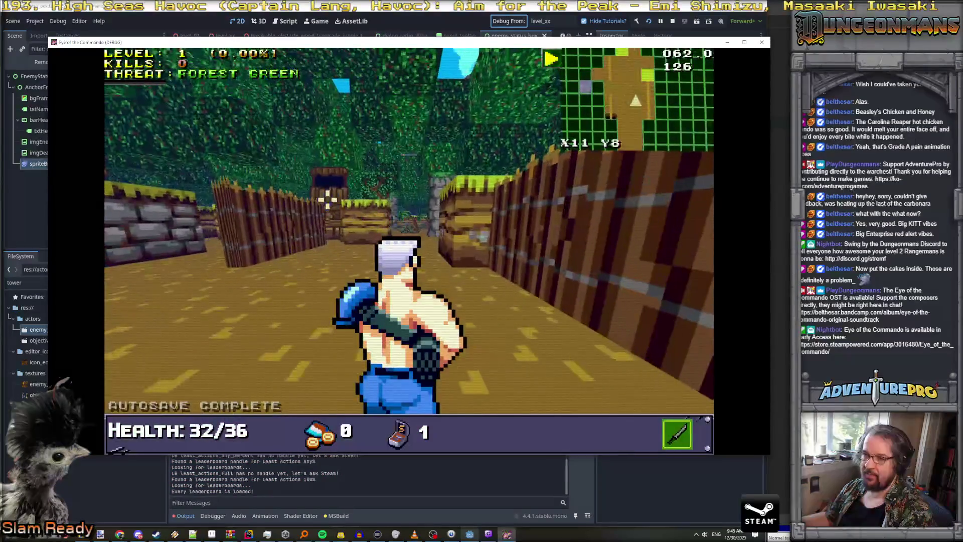
# - Punch the defense tower repeatedly until it is destroyed
pyautogui.moveTo(329, 188)
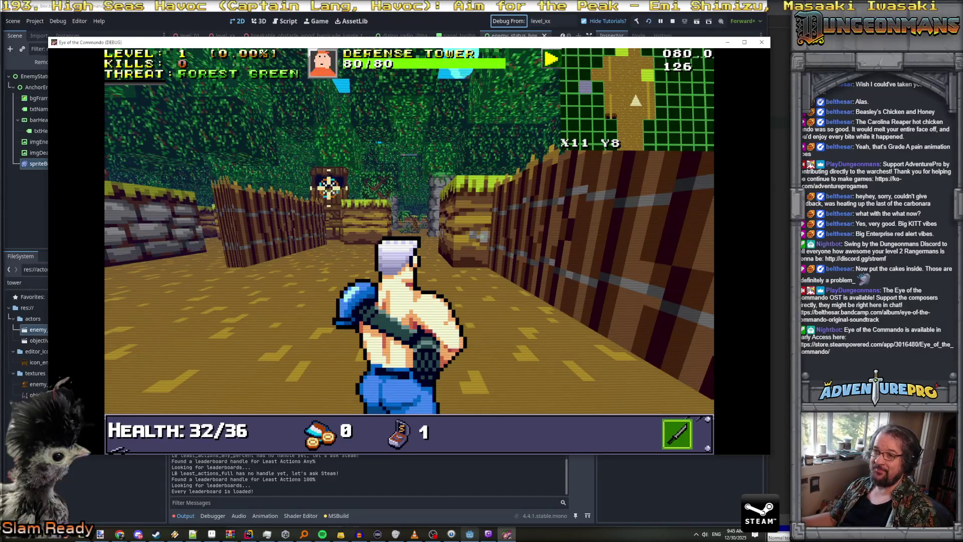
pyautogui.click(264, 219)
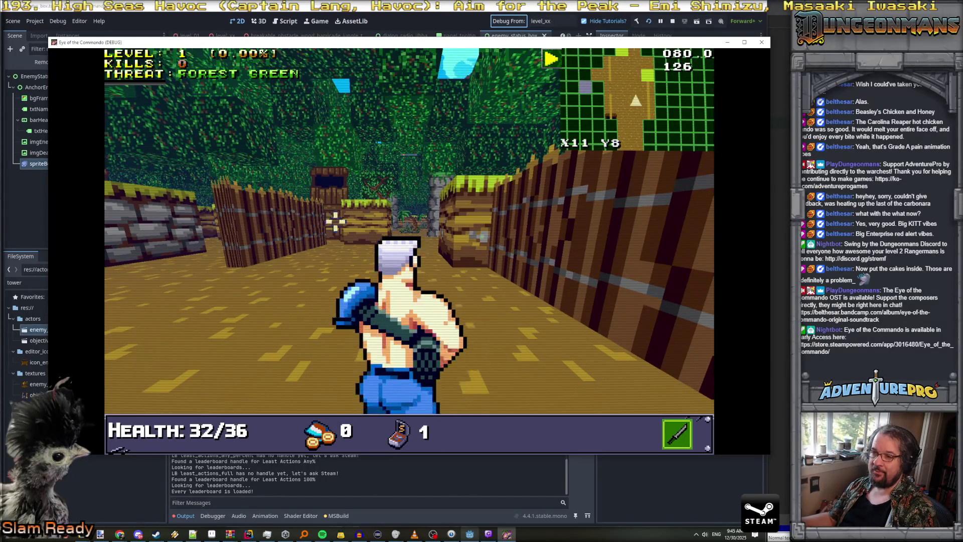
pyautogui.click(334, 191)
pyautogui.click(335, 192)
pyautogui.click(335, 191)
pyautogui.click(335, 192)
pyautogui.click(335, 191)
pyautogui.click(334, 191)
pyautogui.click(335, 191)
# - Walk forward through the forest and shoot down the first Nitro Mook
pyautogui.press('w')
pyautogui.press('w')
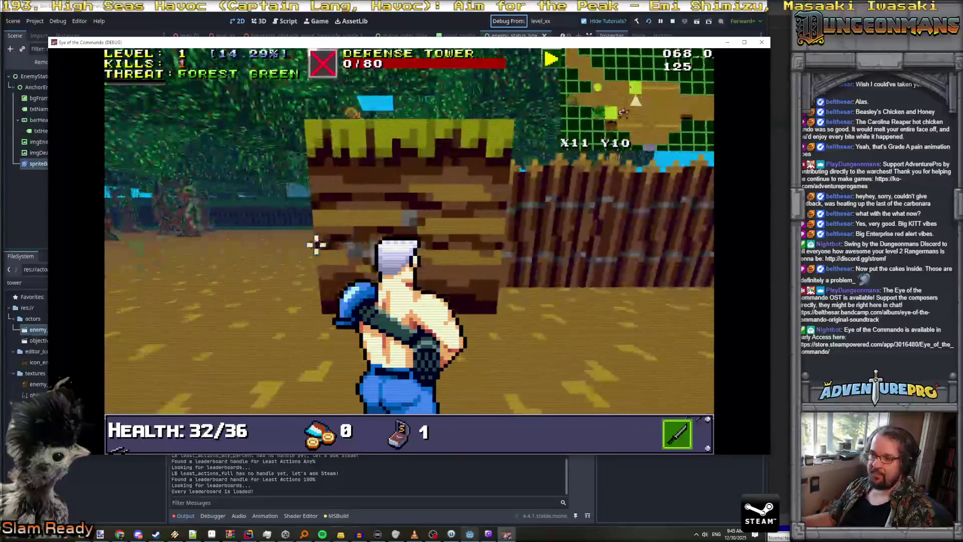
pyautogui.press('Right')
pyautogui.press('w')
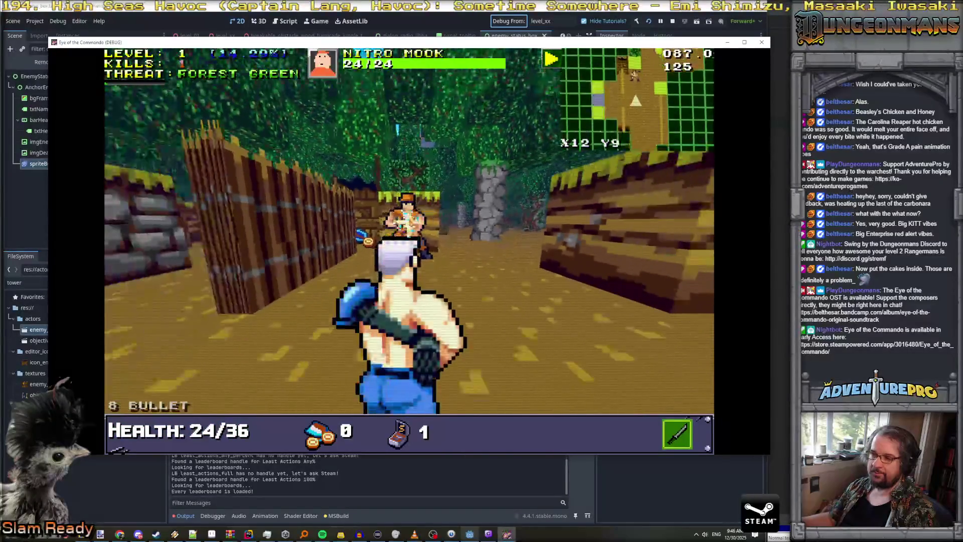
pyautogui.click(398, 215)
pyautogui.click(398, 132)
pyautogui.click(391, 136)
pyautogui.press('w')
pyautogui.press('w')
# - Collect the medals while moving across the clearing to the stone pillar
pyautogui.press('w')
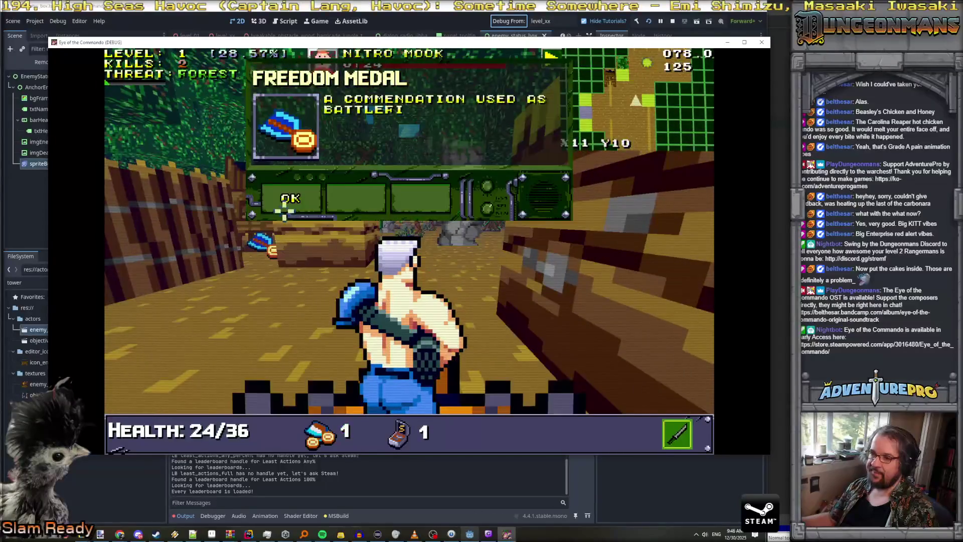
pyautogui.press('w')
pyautogui.press('w')
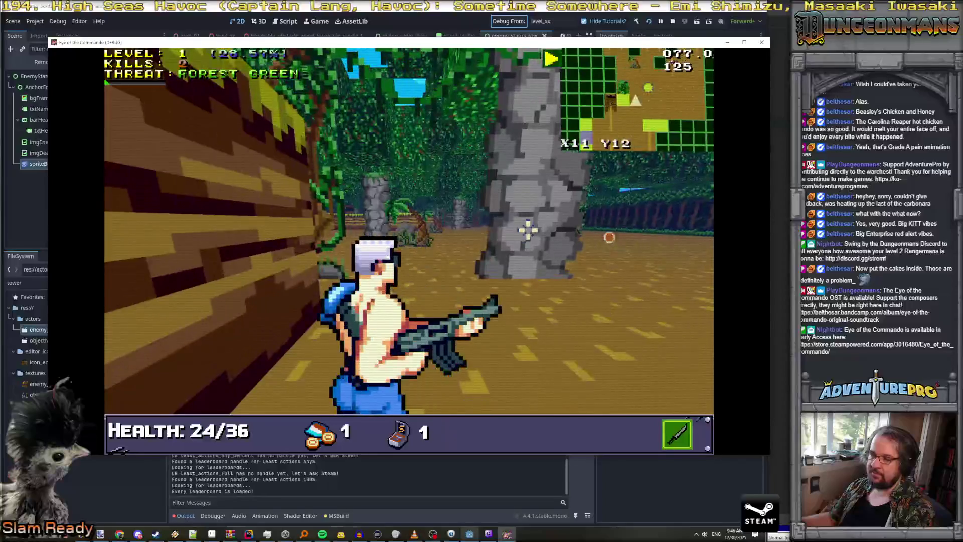
pyautogui.press('s')
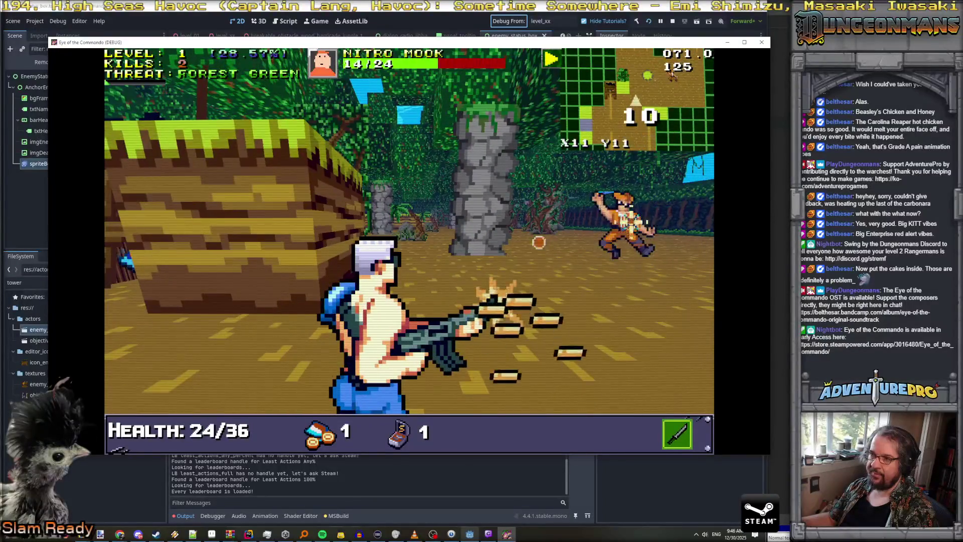
pyautogui.press('s')
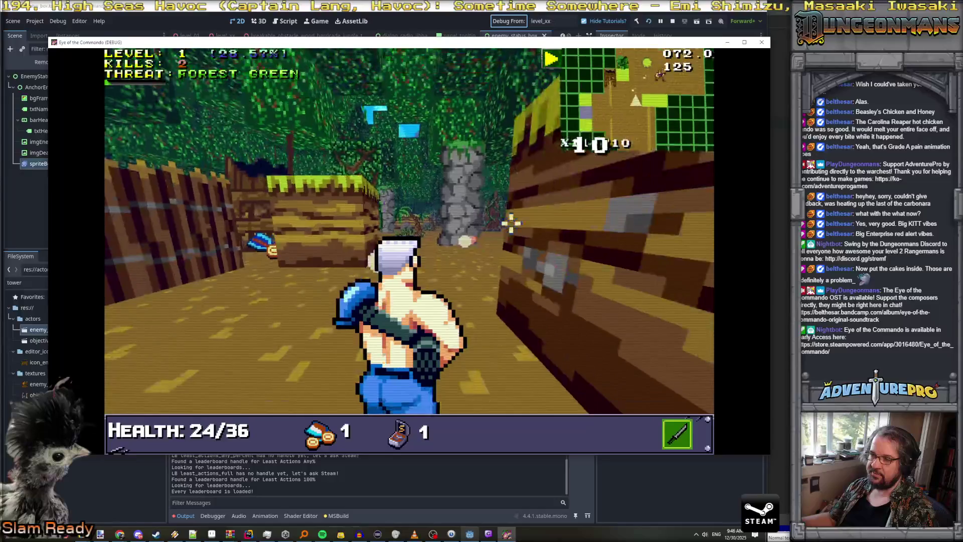
pyautogui.press('s')
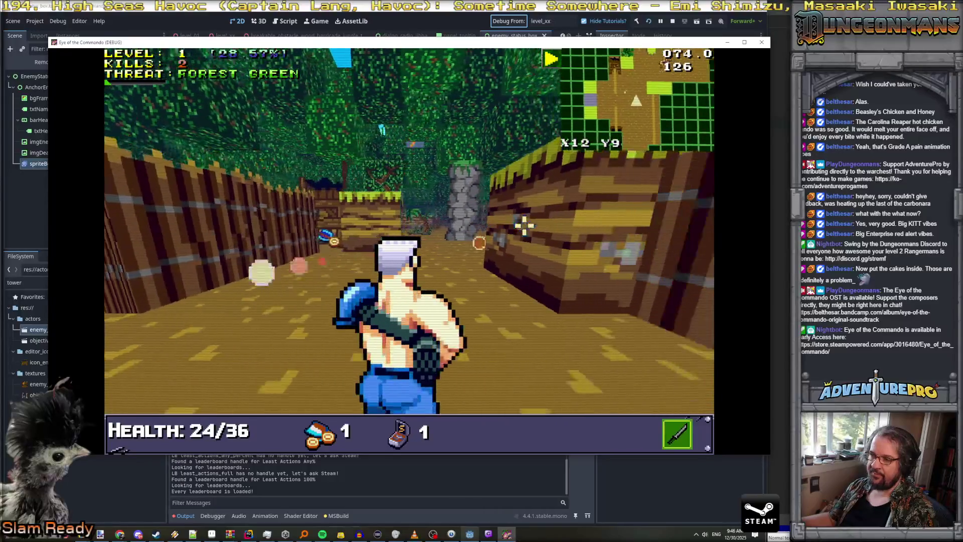
pyautogui.press('w')
pyautogui.press('e')
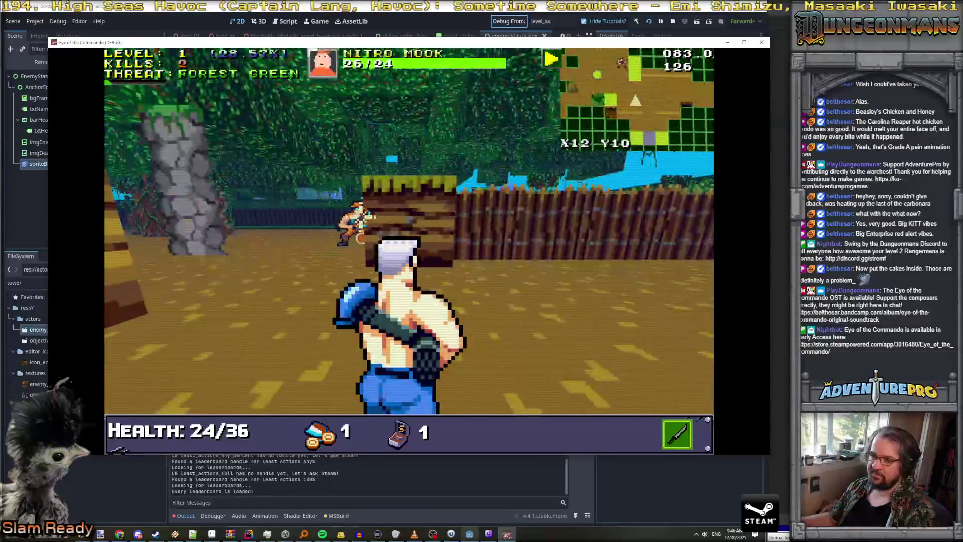
pyautogui.press('w')
pyautogui.press('q')
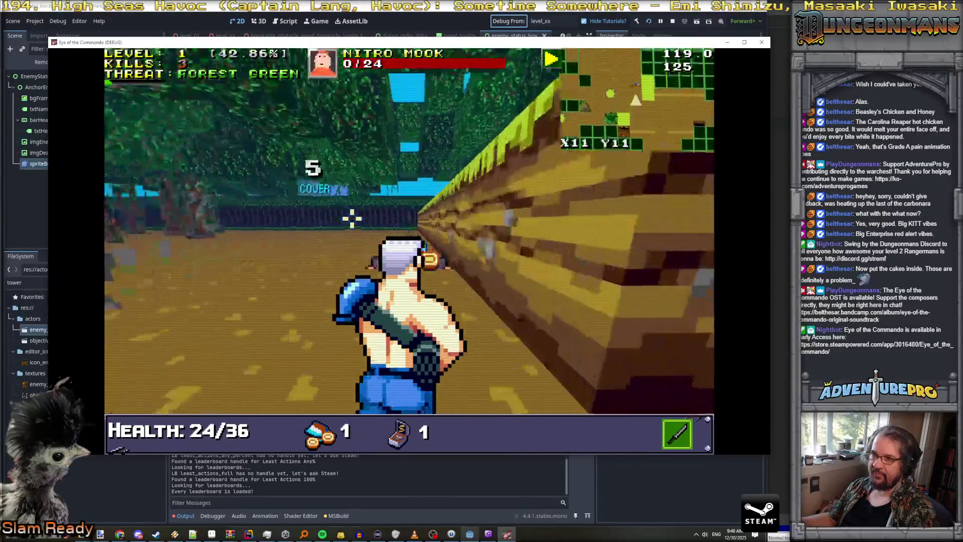
pyautogui.press('w')
pyautogui.press('w')
pyautogui.press('s')
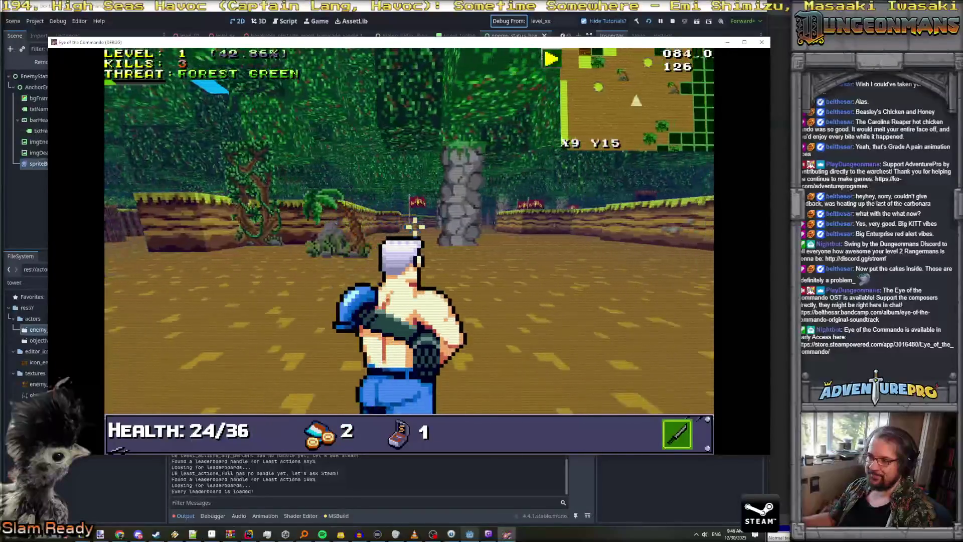
# - Enter the flag-lined corridor, firing at the Nitro Mook and reloading on the way
pyautogui.press('w')
pyautogui.press('e')
pyautogui.press('w')
pyautogui.click(533, 232)
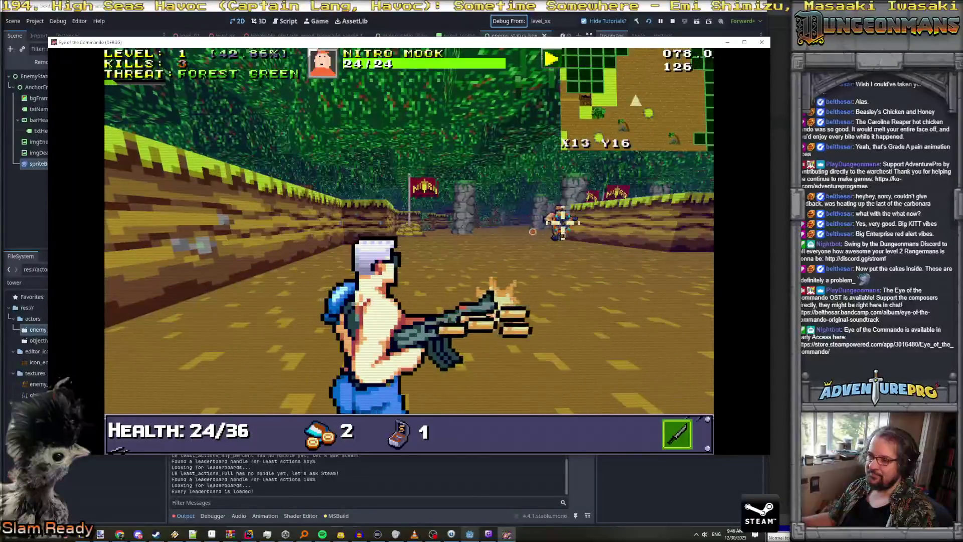
pyautogui.press('w')
pyautogui.press('w')
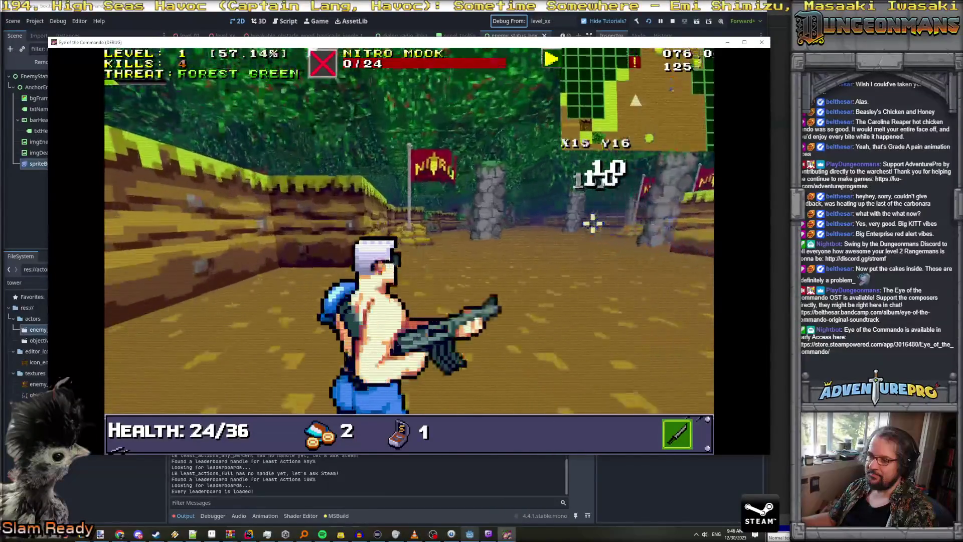
pyautogui.press('w')
pyautogui.press('r')
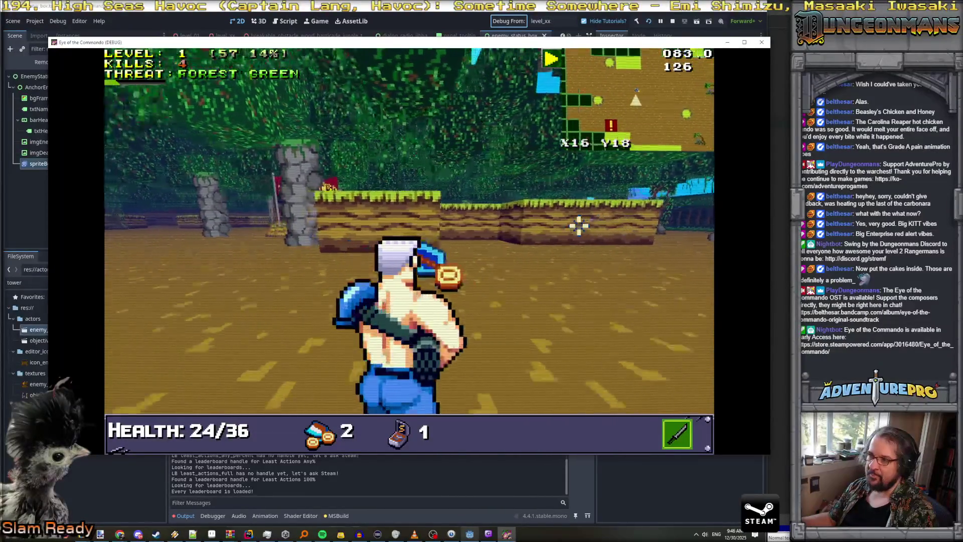
pyautogui.click(374, 233)
# - Reach the flag past the blue banner and capture it for the Capture Bonus
pyautogui.press('w')
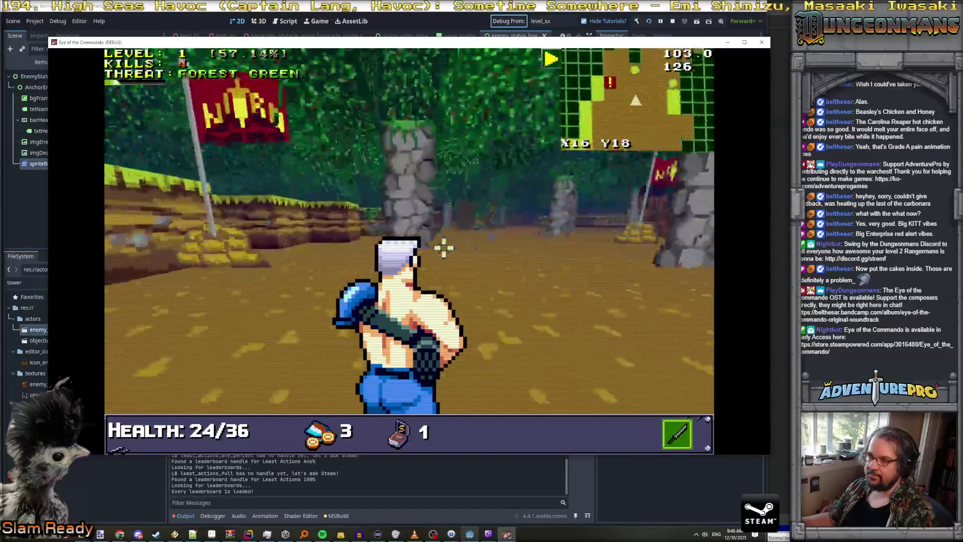
pyautogui.press('d')
pyautogui.press('r')
pyautogui.press('Right')
pyautogui.press('Left')
pyautogui.press('Left')
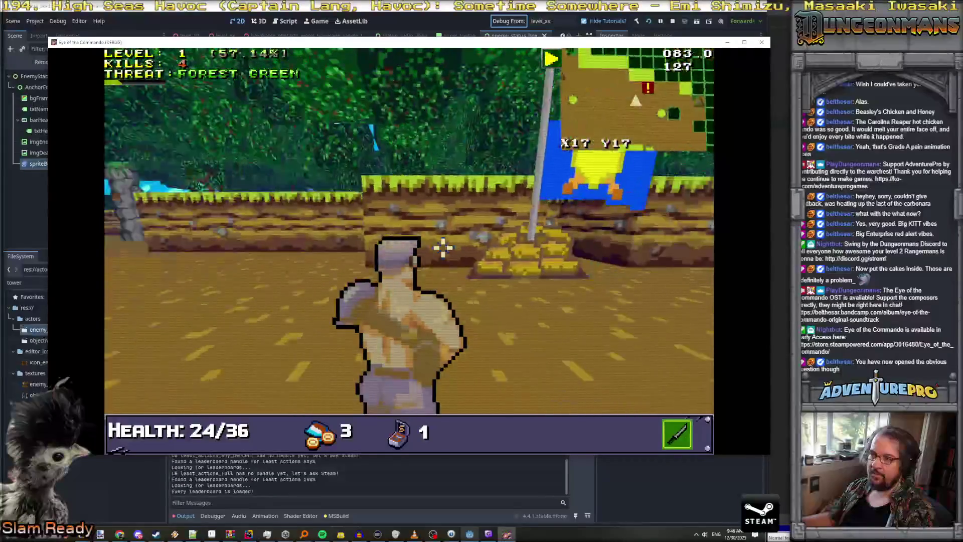
pyautogui.press('Right')
pyautogui.press('Right')
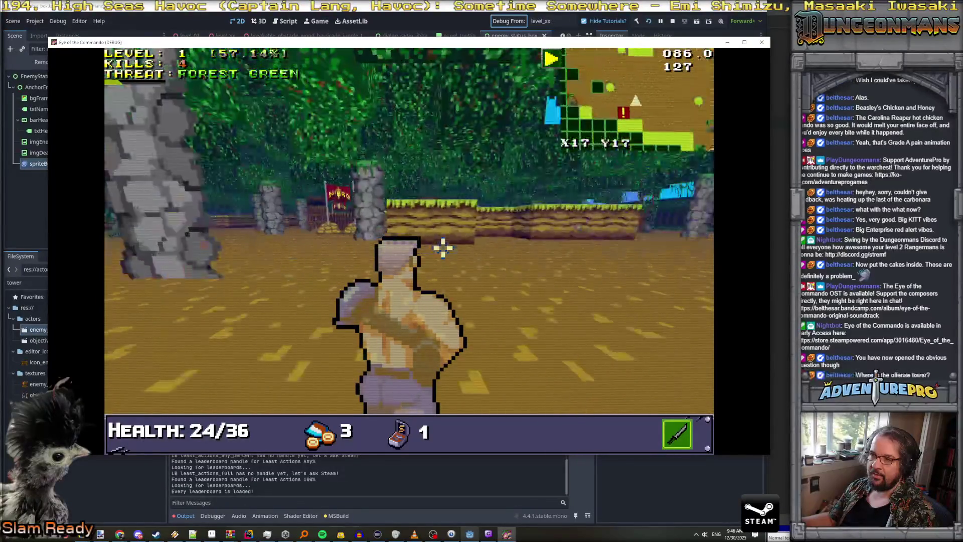
pyautogui.press('Left')
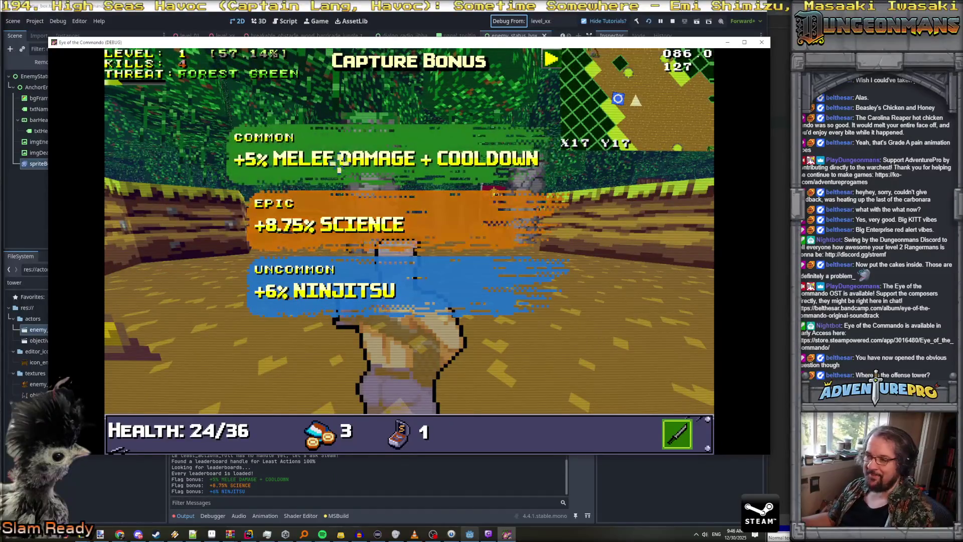
# - Advance between the pillars and shoot the enemy ahead
pyautogui.press('Up')
pyautogui.press('Up')
pyautogui.press('Up')
pyautogui.press('Left')
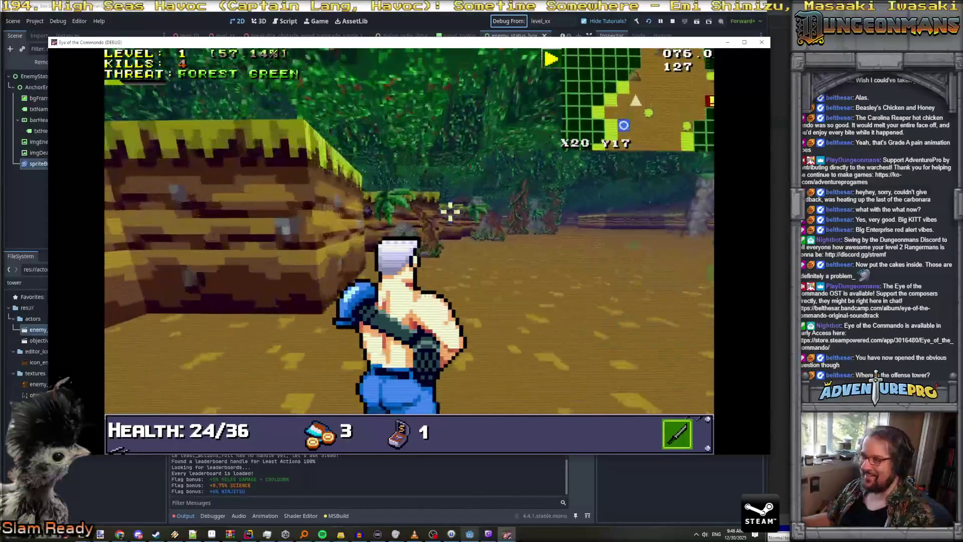
pyautogui.press('Up')
pyautogui.press('Up')
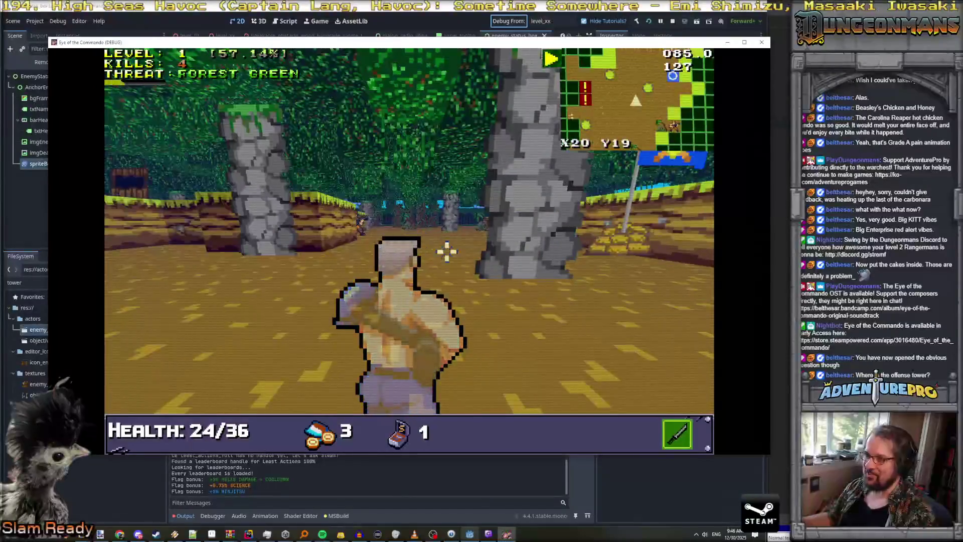
pyautogui.press('Up')
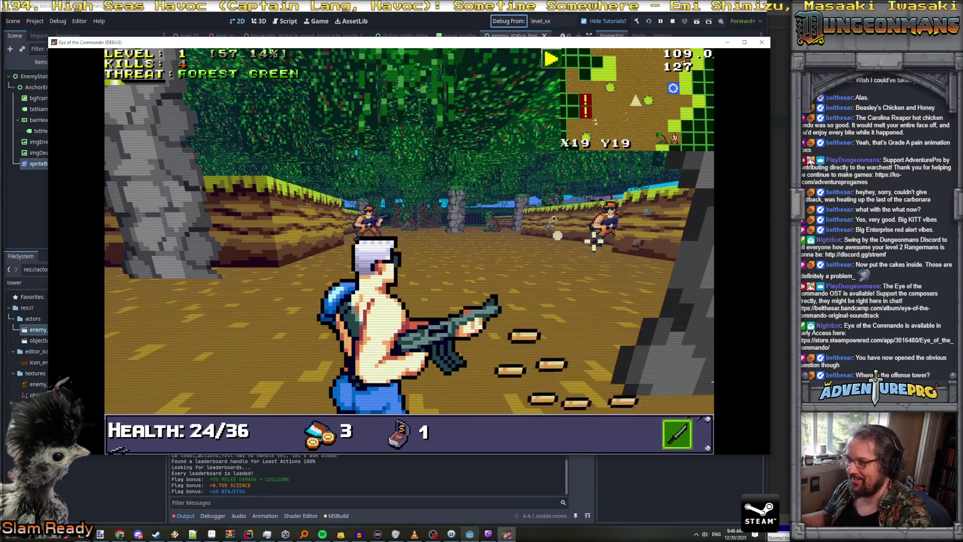
pyautogui.click(485, 256)
pyautogui.press('Left')
pyautogui.press('Up')
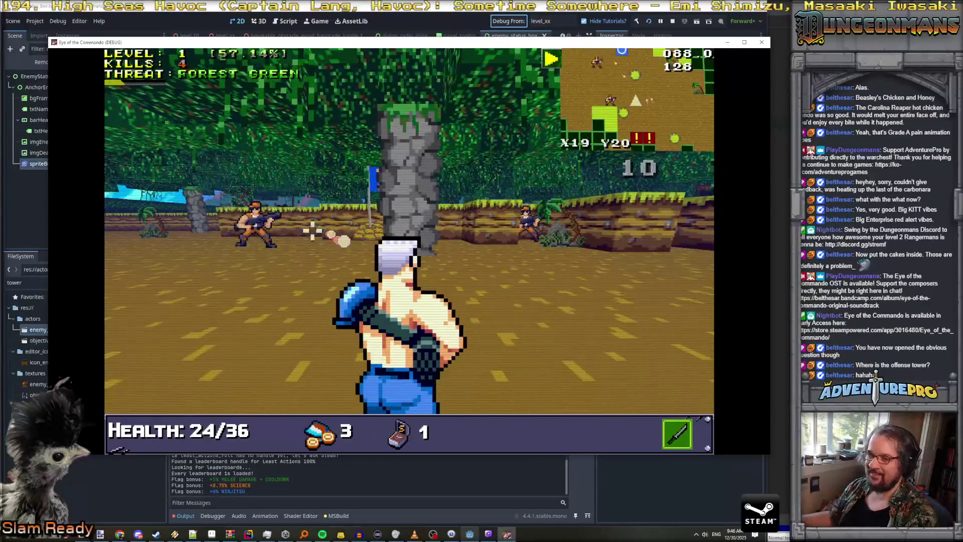
pyautogui.click(312, 230)
pyautogui.click(332, 228)
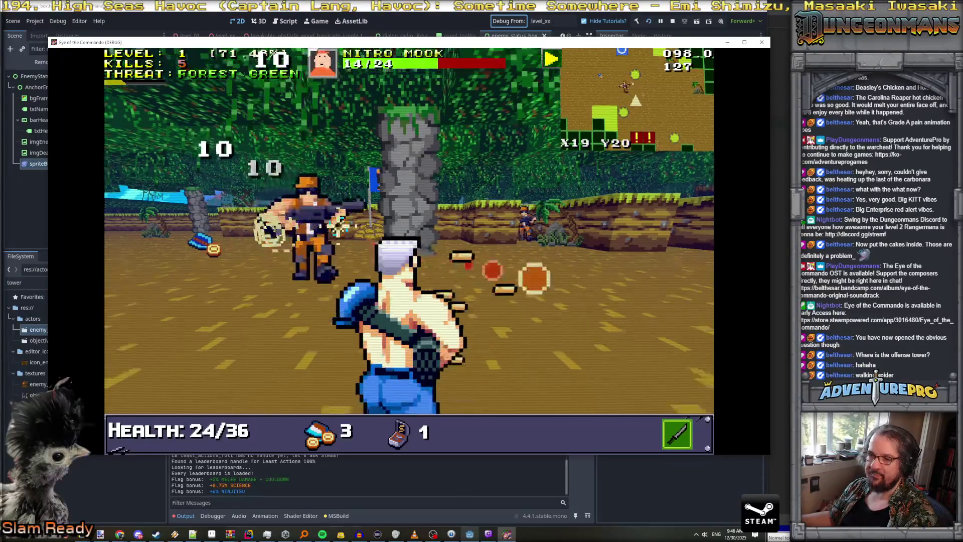
# - Knife the Nitro Mook, then collect its dropped item and the grenade
pyautogui.press('Down')
pyautogui.press('Right')
pyautogui.rightClick(345, 227)
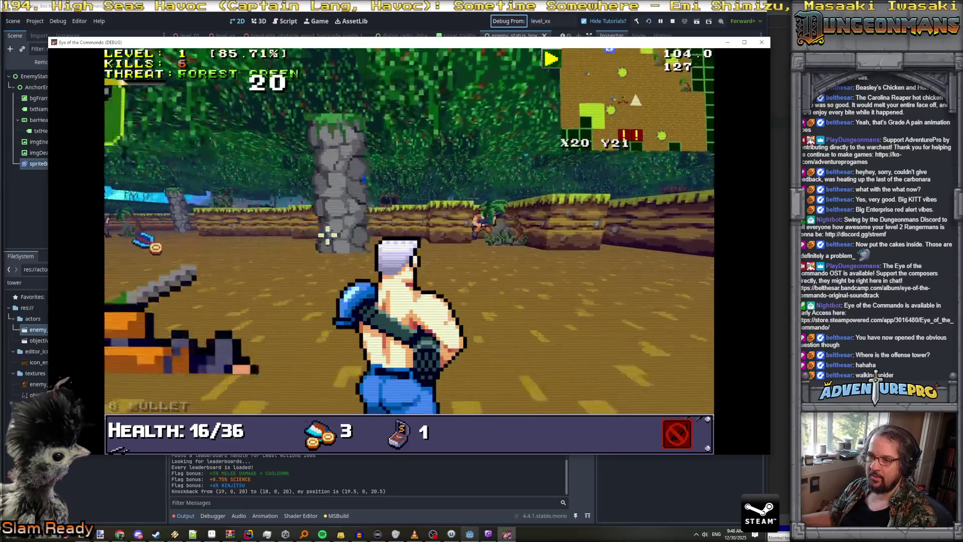
pyautogui.press('Up')
pyautogui.press('Left')
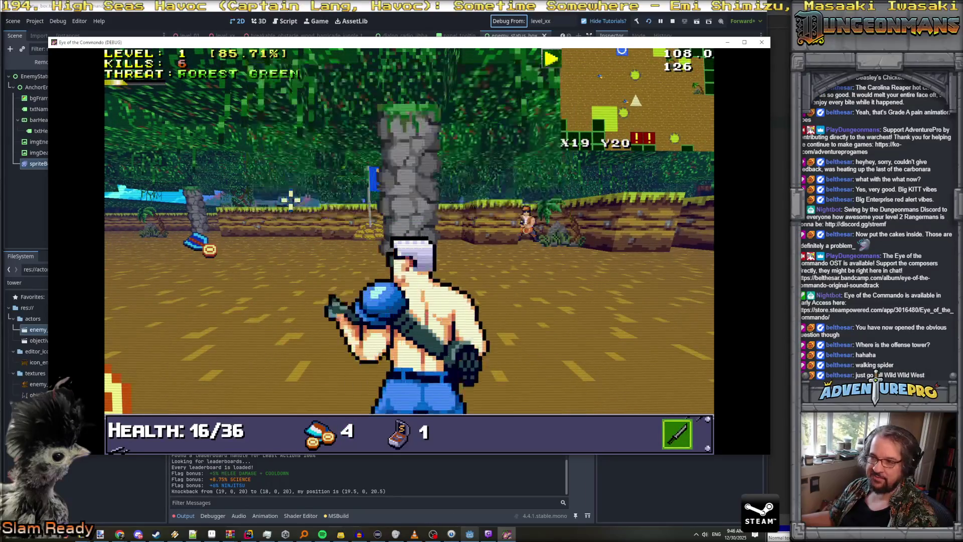
pyautogui.press('Left')
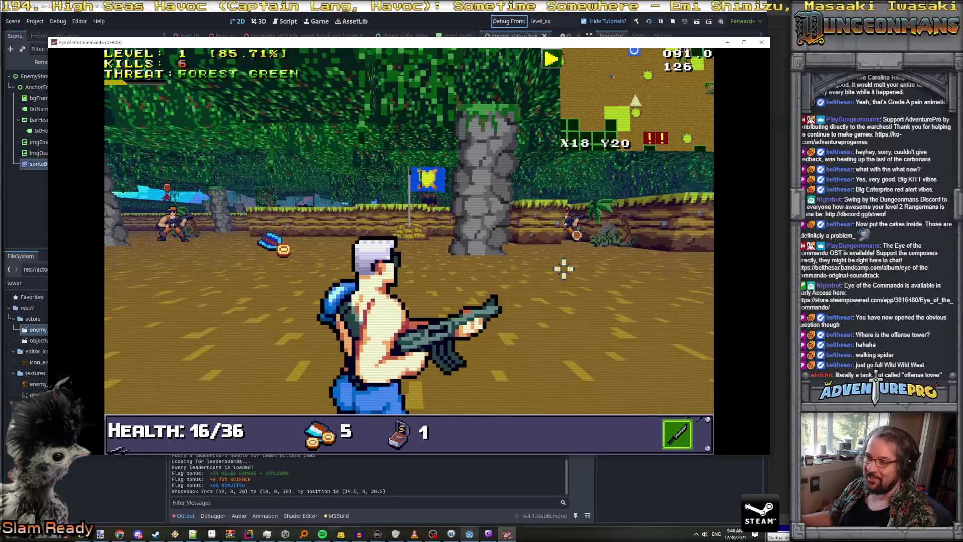
# - Shoot the Nitro Mook on the right until it dies
pyautogui.click(573, 224)
pyautogui.click(569, 223)
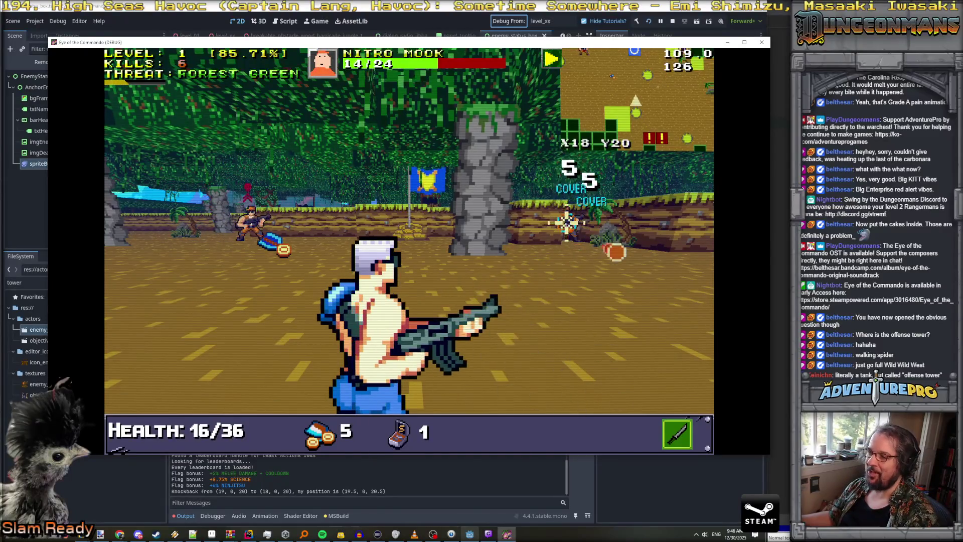
pyautogui.click(567, 222)
pyautogui.click(567, 223)
pyautogui.click(566, 222)
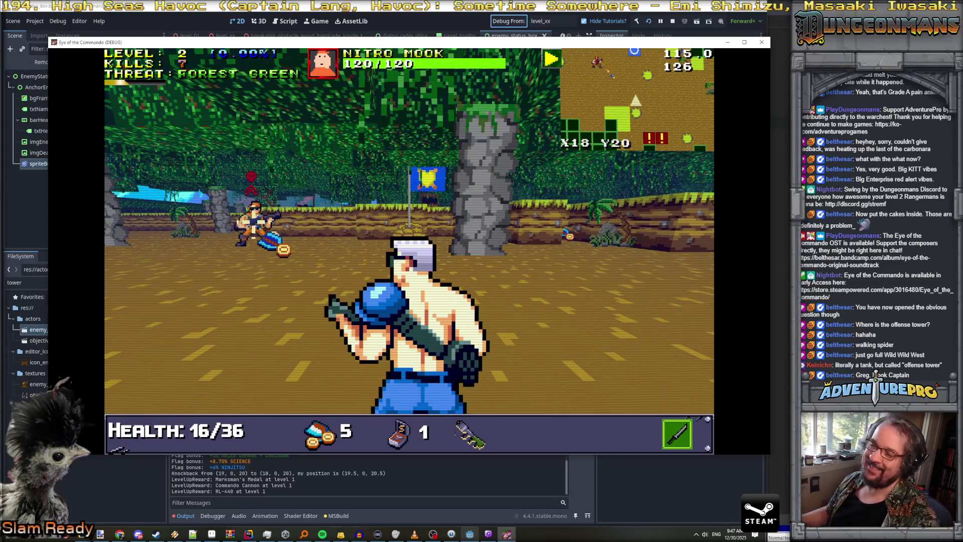
# - Fire the cannon at the next mook, dismiss the no S-ammo message, and shoot it with the gun
pyautogui.press('a')
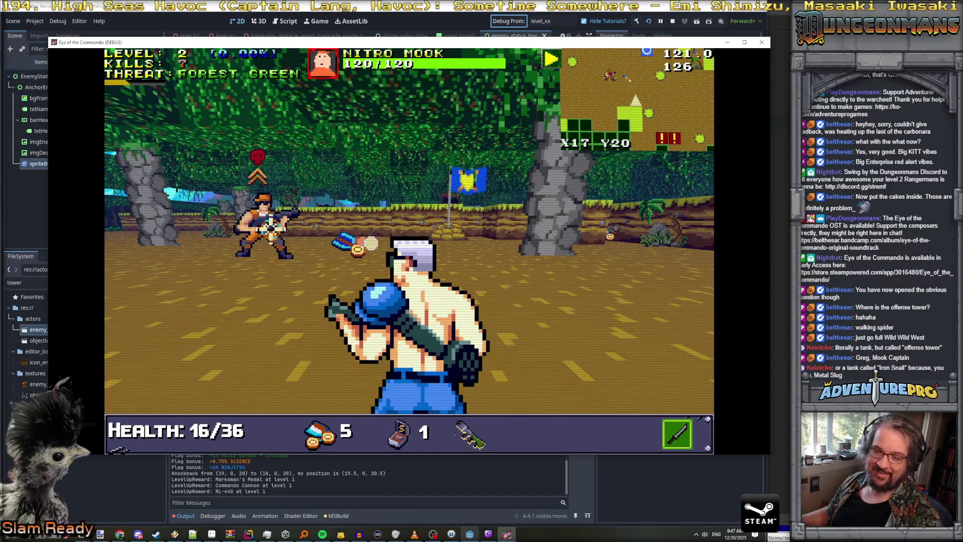
pyautogui.press('2')
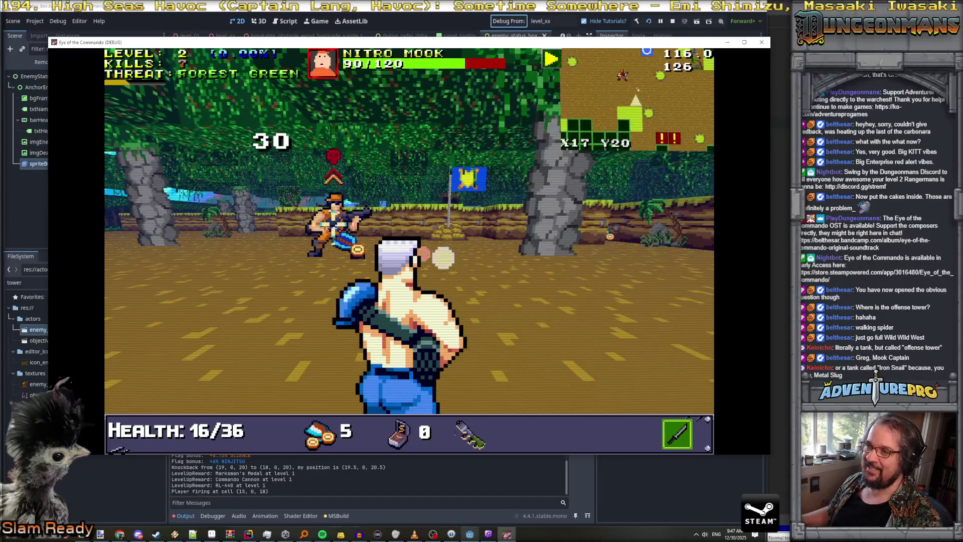
pyautogui.press('1')
pyautogui.press('a')
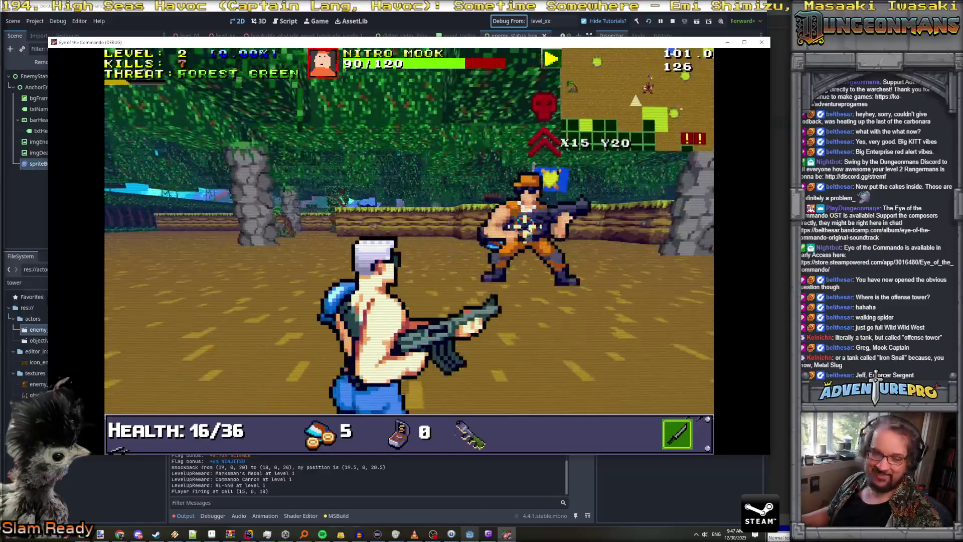
pyautogui.press('a')
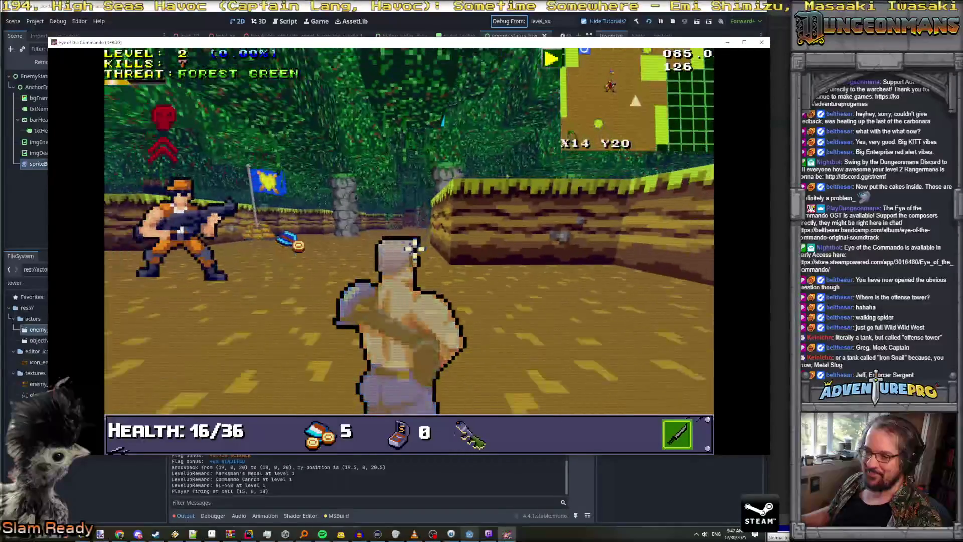
pyautogui.press('2')
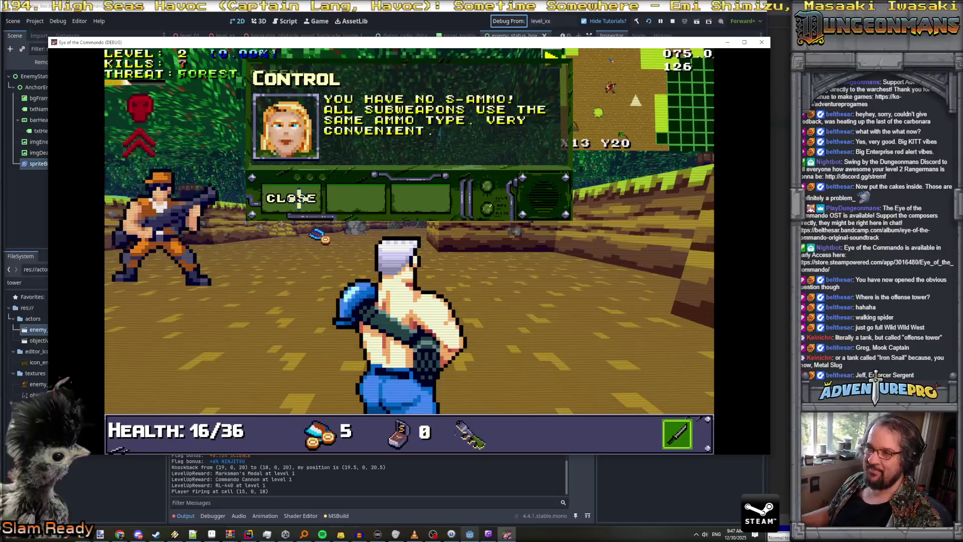
pyautogui.click(300, 197)
pyautogui.press('2')
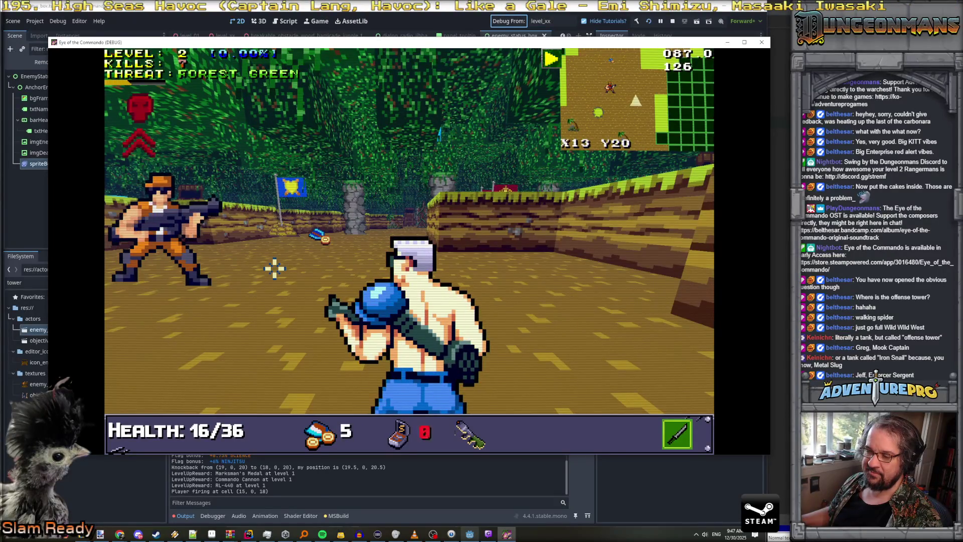
pyautogui.click(166, 231)
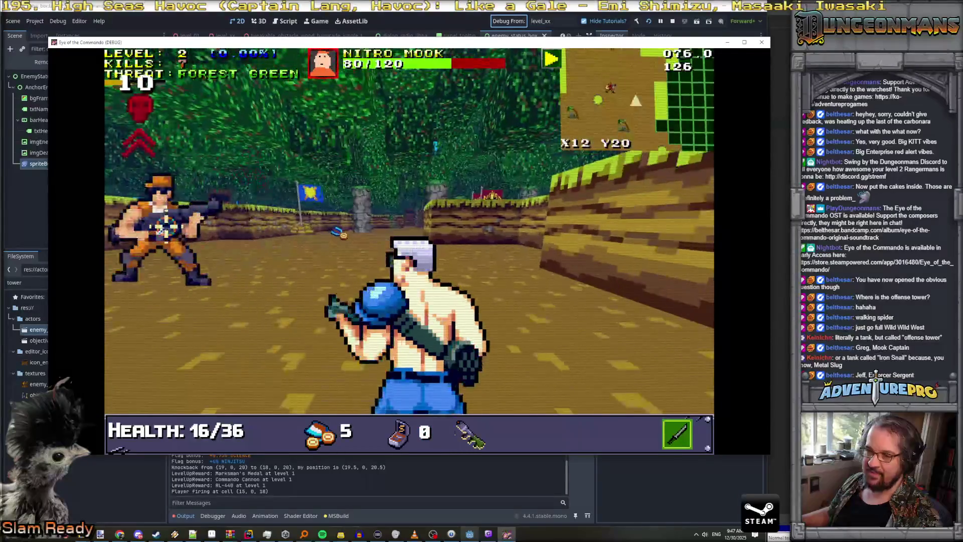
pyautogui.click(150, 236)
# - Finish the Nitro Mook up close and collect its dropped items
pyautogui.press('w')
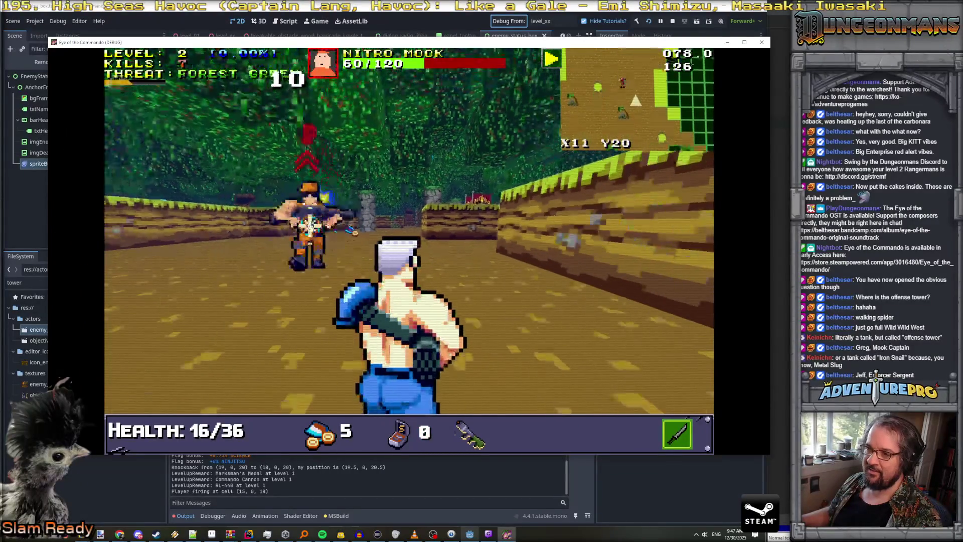
pyautogui.press('space')
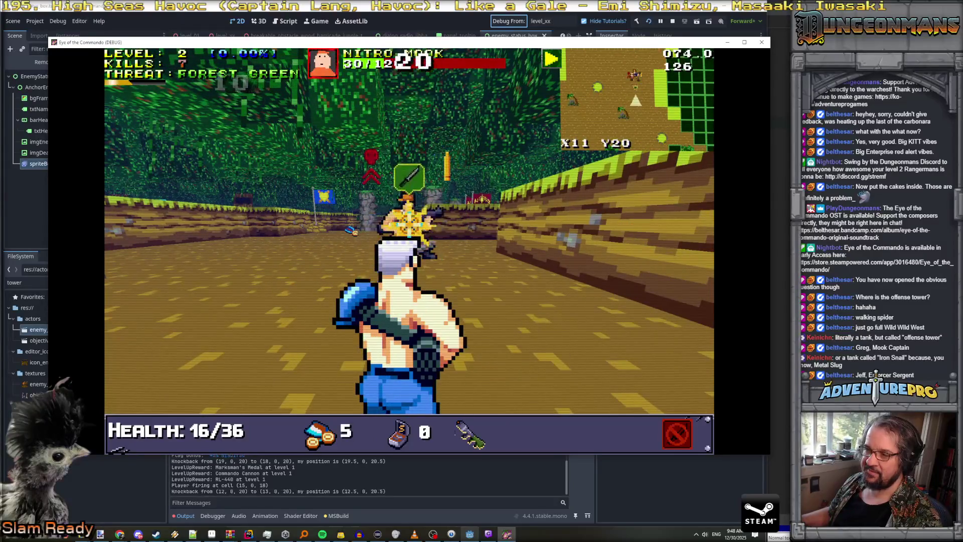
pyautogui.press('e')
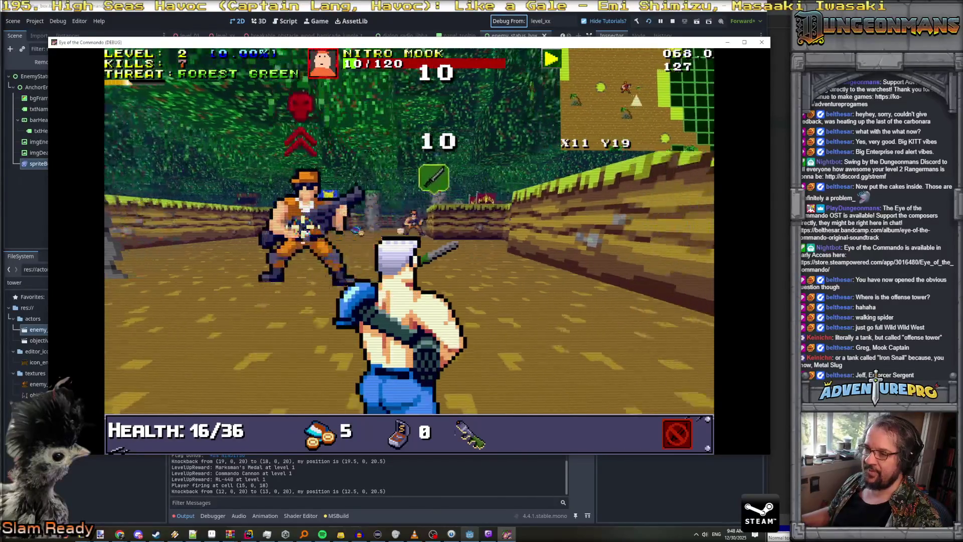
pyautogui.press('space')
pyautogui.press('w')
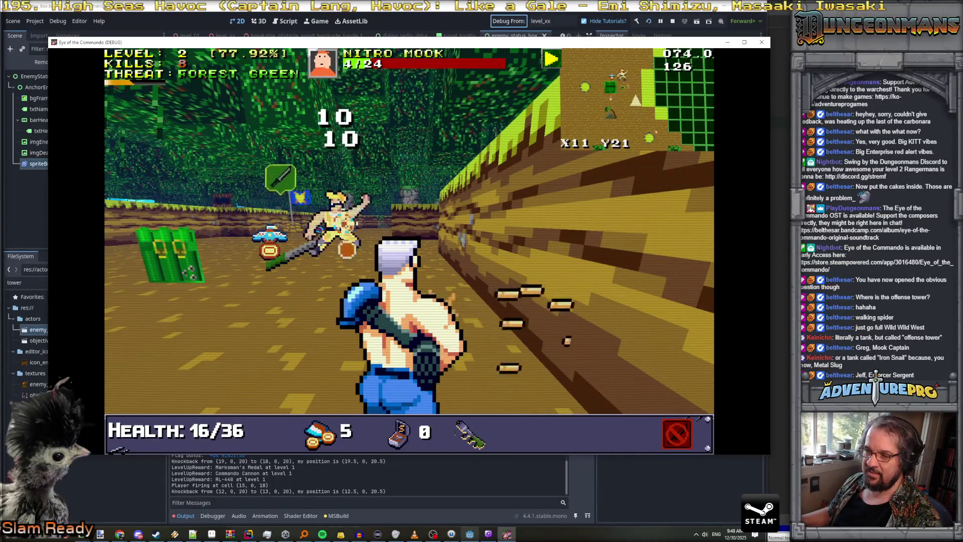
pyautogui.press('a')
pyautogui.press('w')
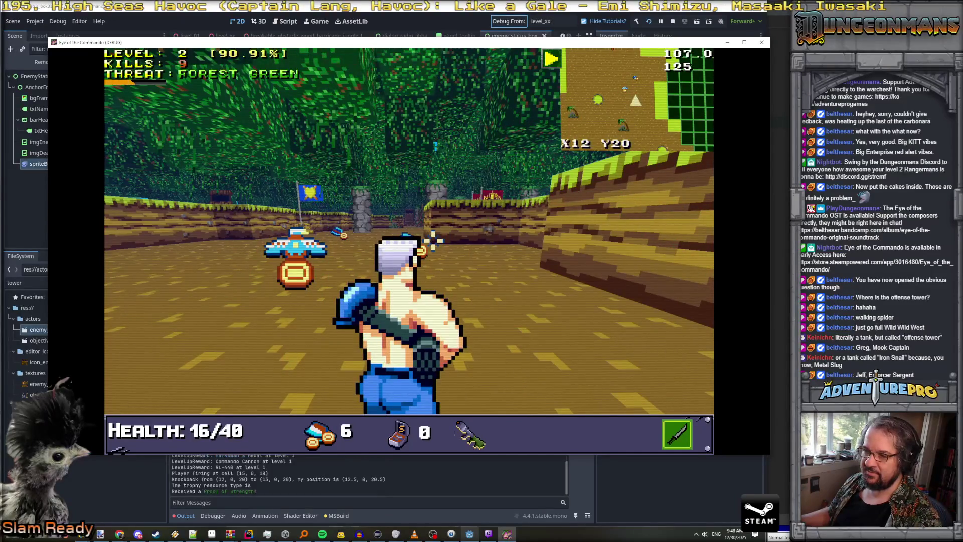
# - Pick up the Eagle of Freedom, close its message, and kill the next Nitro Mook
pyautogui.press('w')
pyautogui.press('q')
pyautogui.press('w')
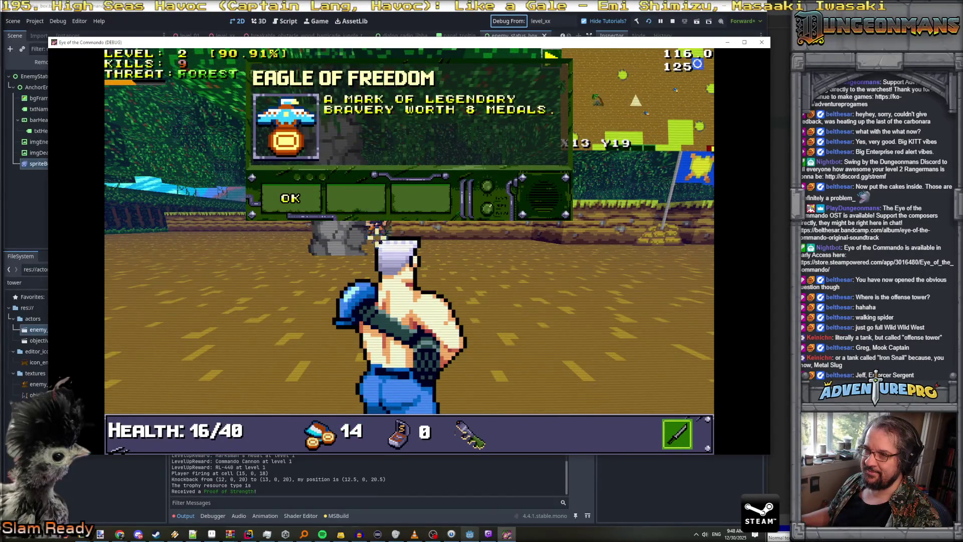
pyautogui.click(290, 198)
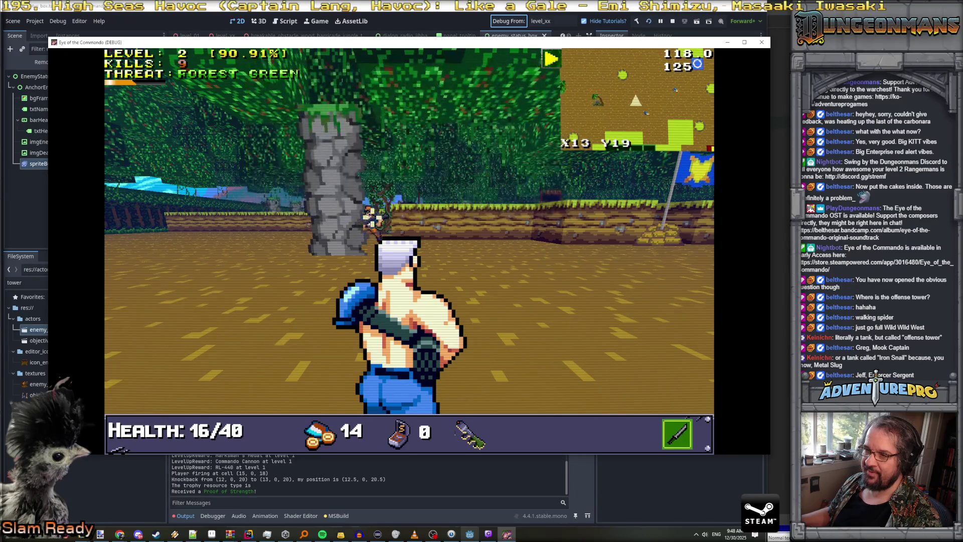
pyautogui.press('s')
pyautogui.click(346, 224)
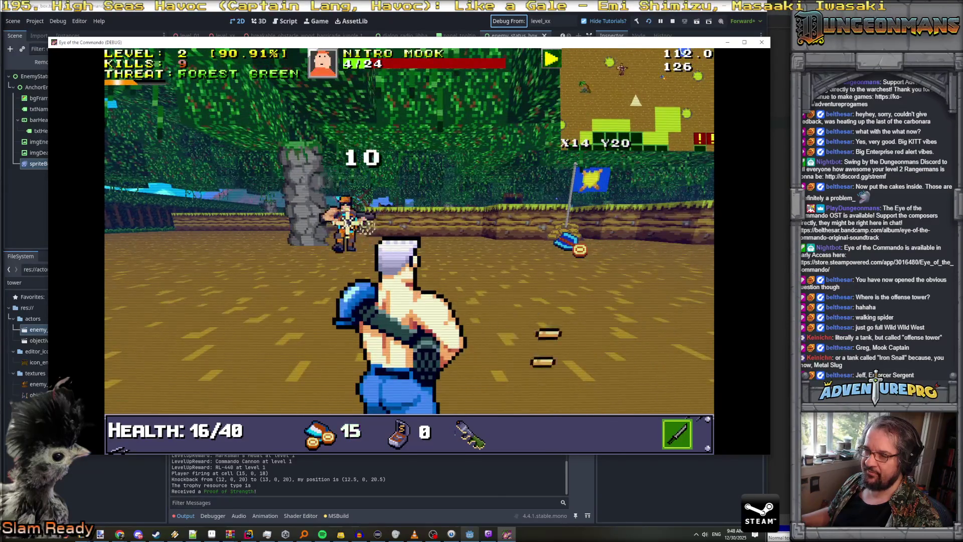
pyautogui.click(339, 224)
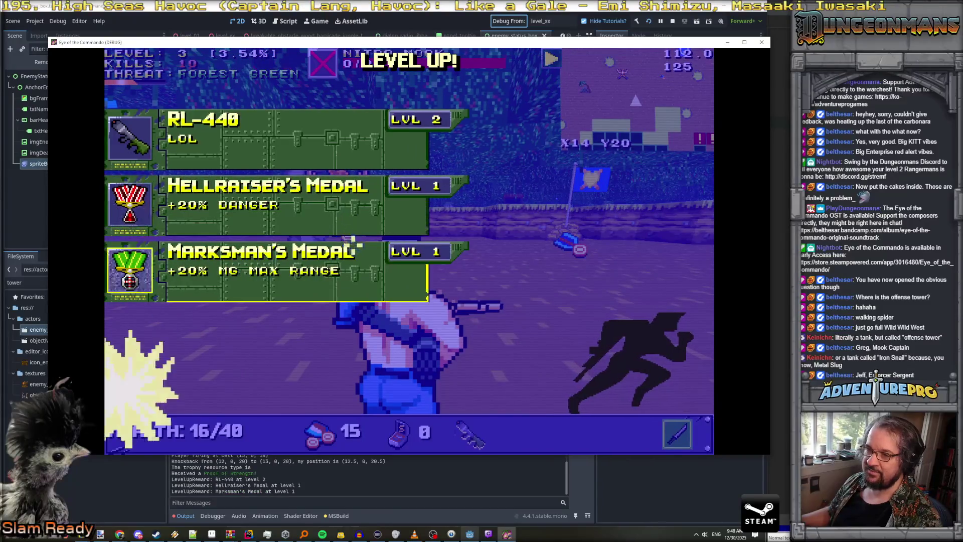
# - Take the Hellraiser's Medal reward, advance along the wall and fire at the enemy soldier
pyautogui.click(302, 203)
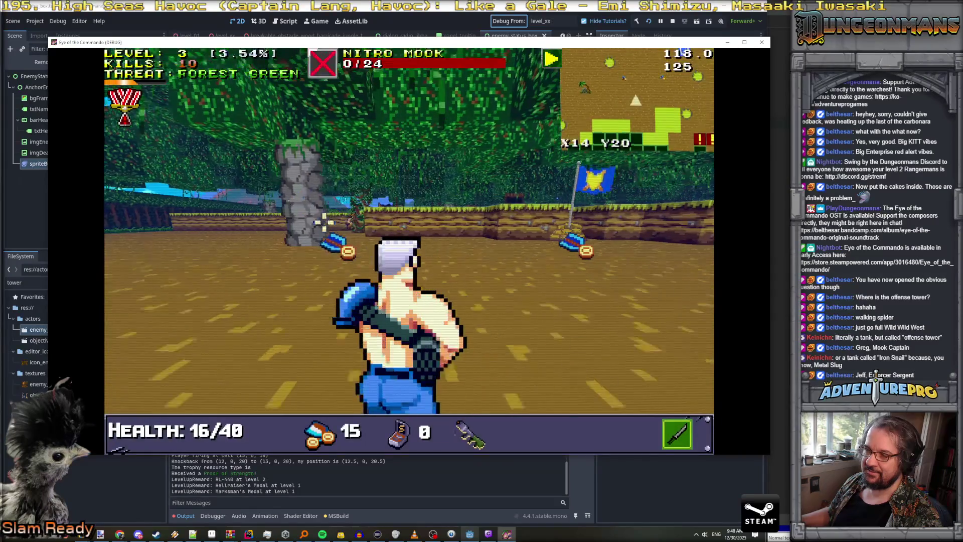
pyautogui.press('w')
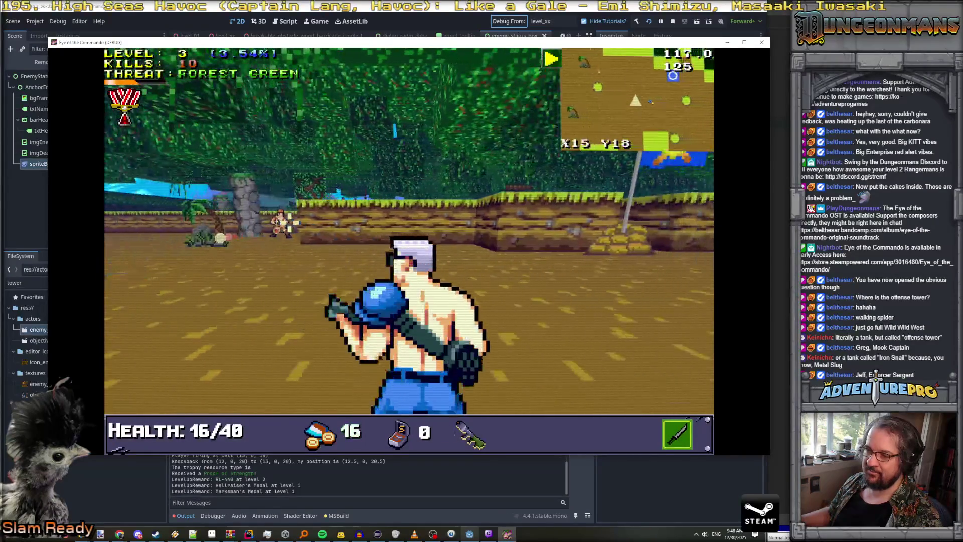
pyautogui.press('w')
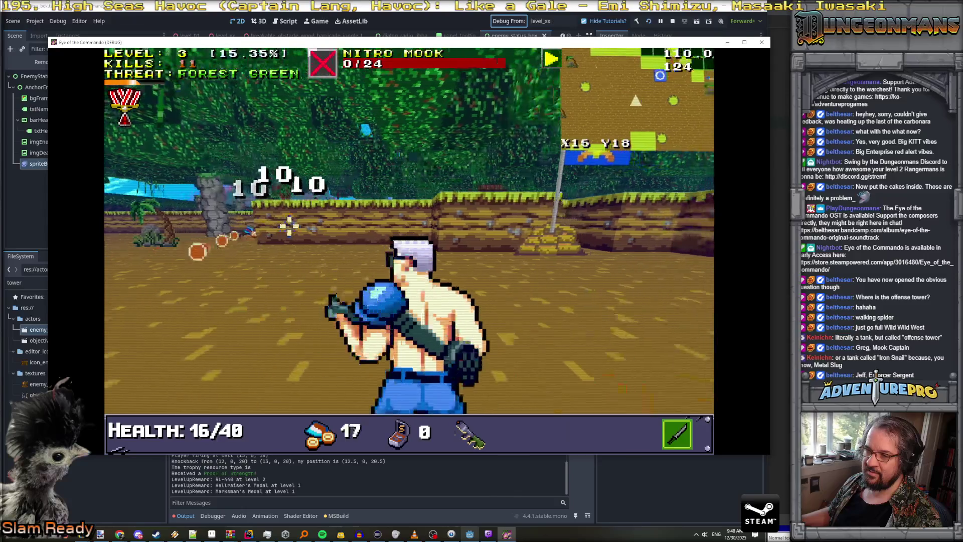
pyautogui.press('w')
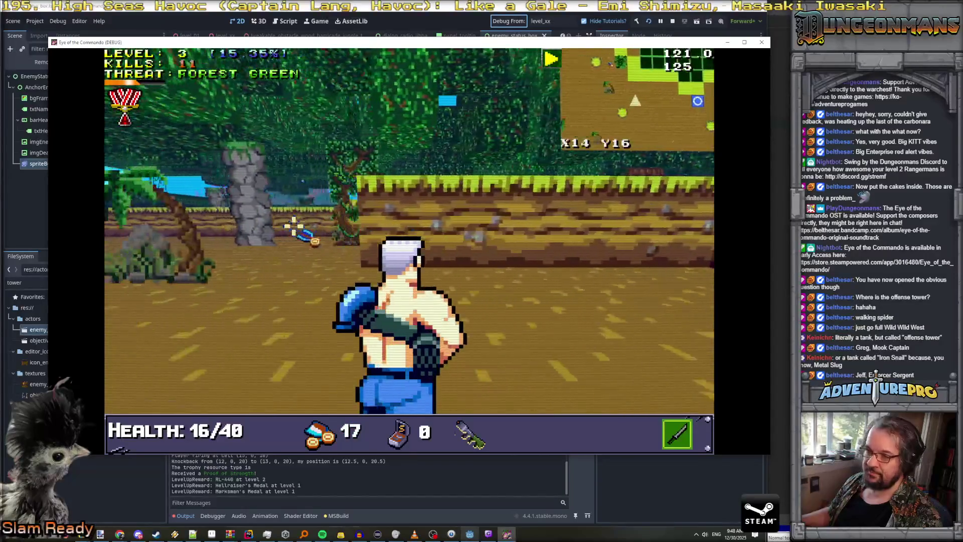
pyautogui.press('a')
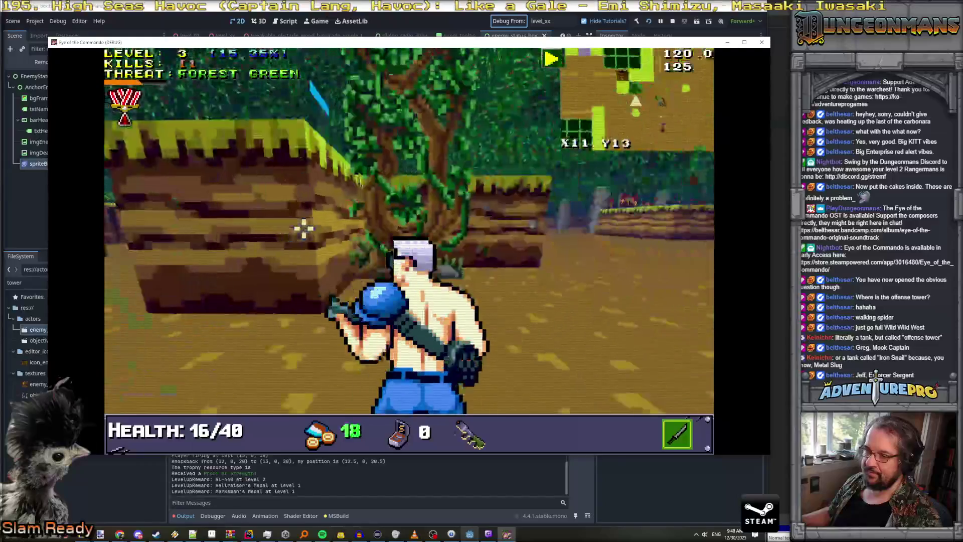
pyautogui.press('d')
pyautogui.press('w')
pyautogui.press('w')
pyautogui.click(569, 260)
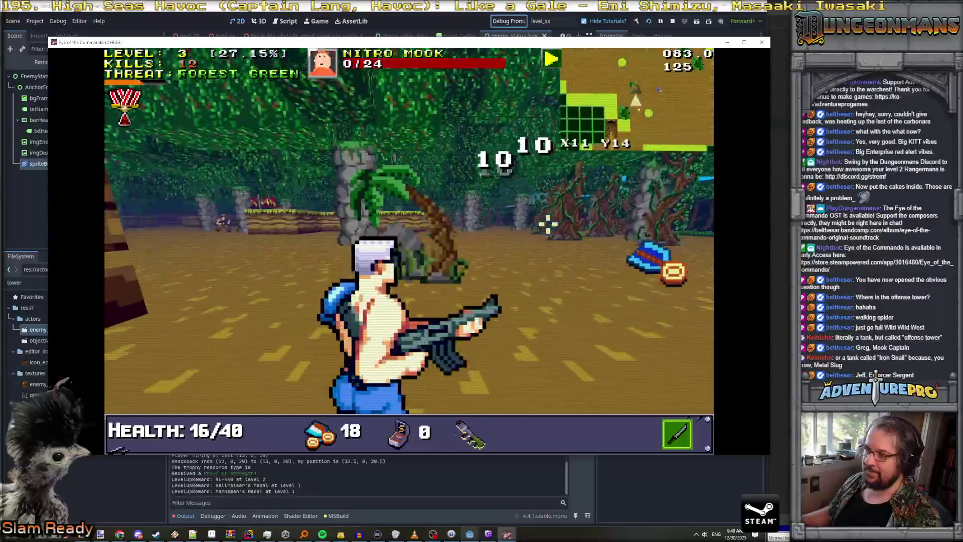
# - Shoot the Nitro Mook by the tree and collect the ammo pickups on the way
pyautogui.press('a')
pyautogui.press('w')
pyautogui.press('w')
pyautogui.press('w')
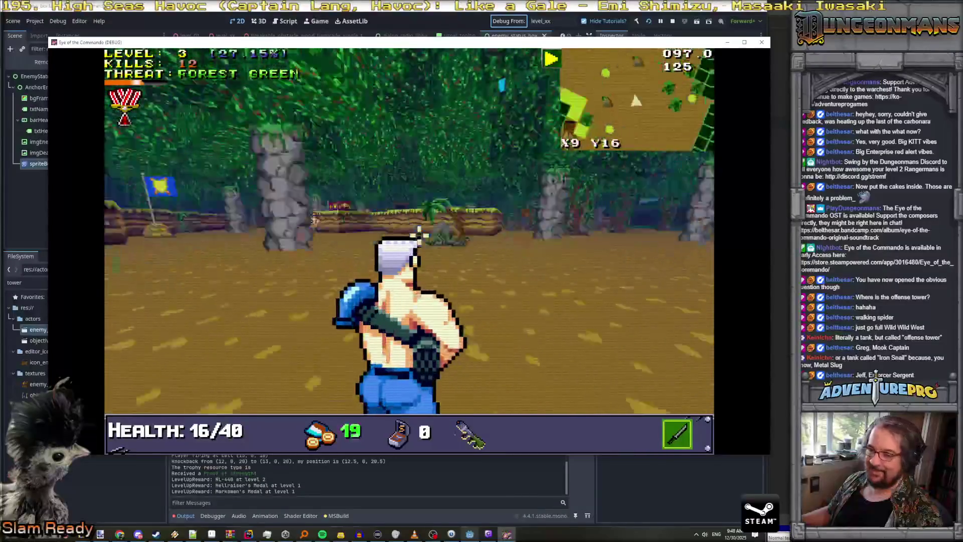
pyautogui.click(462, 228)
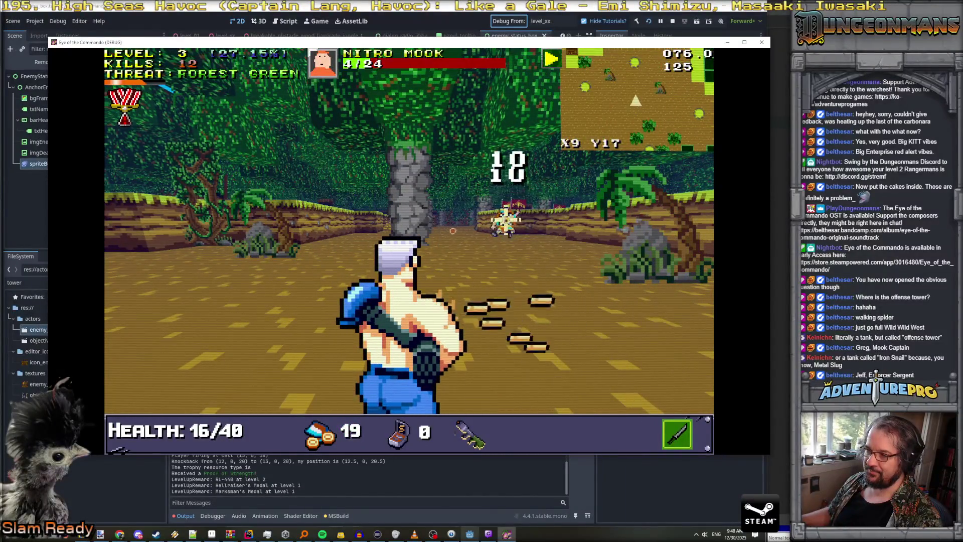
pyautogui.press('d')
pyautogui.press('w')
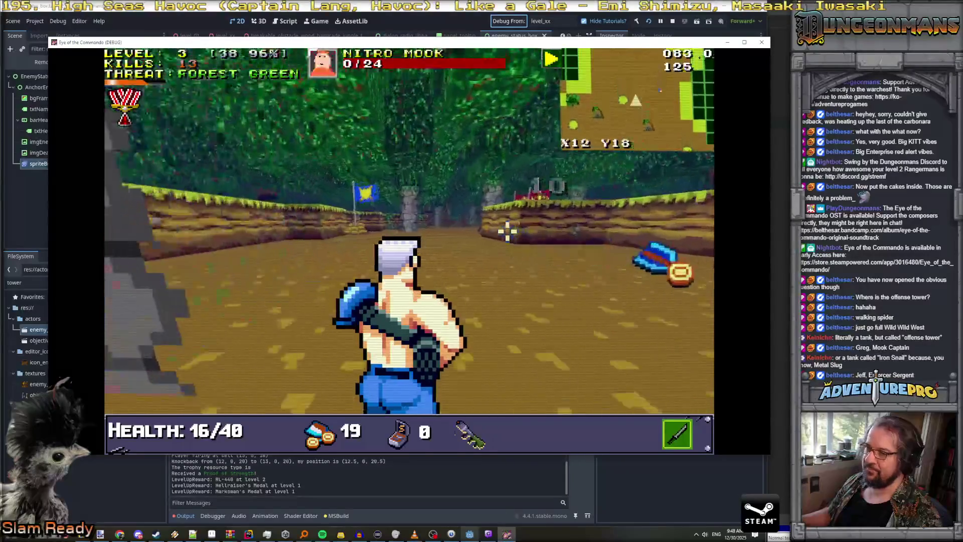
pyautogui.press('d')
pyautogui.press('w')
pyautogui.press('d')
pyautogui.press('d')
pyautogui.press('d')
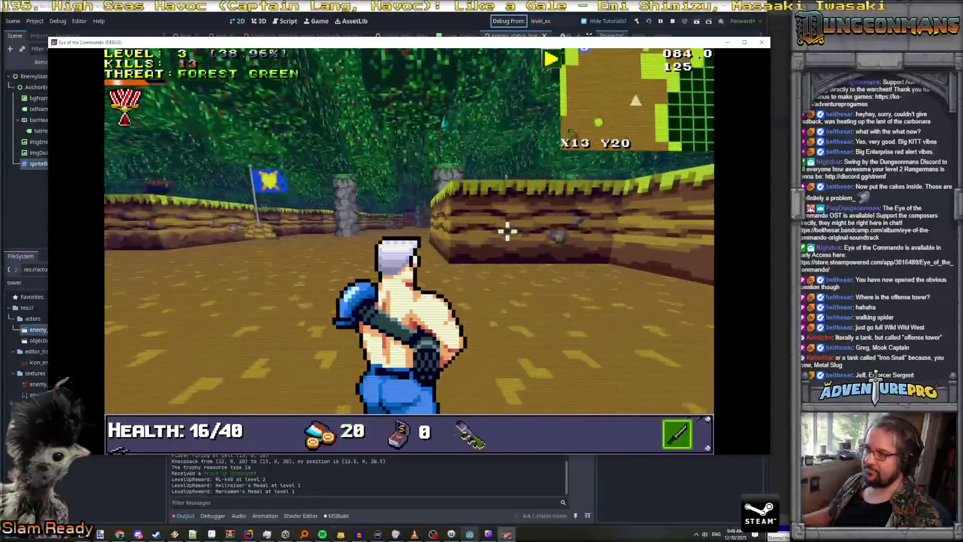
pyautogui.press('d')
pyautogui.press('d')
pyautogui.press('d')
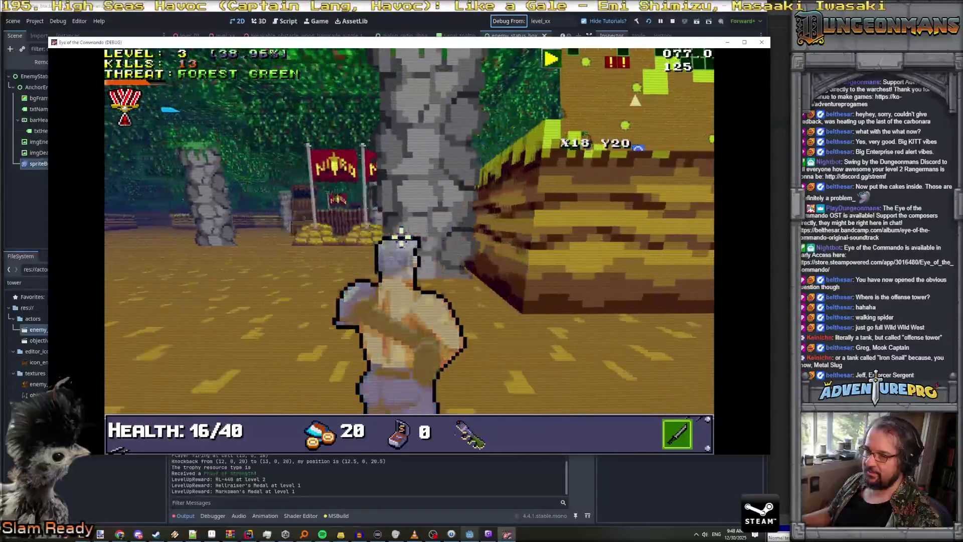
# - Strafe toward the Defense Tower while firing until it is destroyed
pyautogui.click(406, 219)
pyautogui.press('d')
pyautogui.click(421, 213)
pyautogui.press('d')
pyautogui.press('w')
pyautogui.click(445, 205)
pyautogui.press('w')
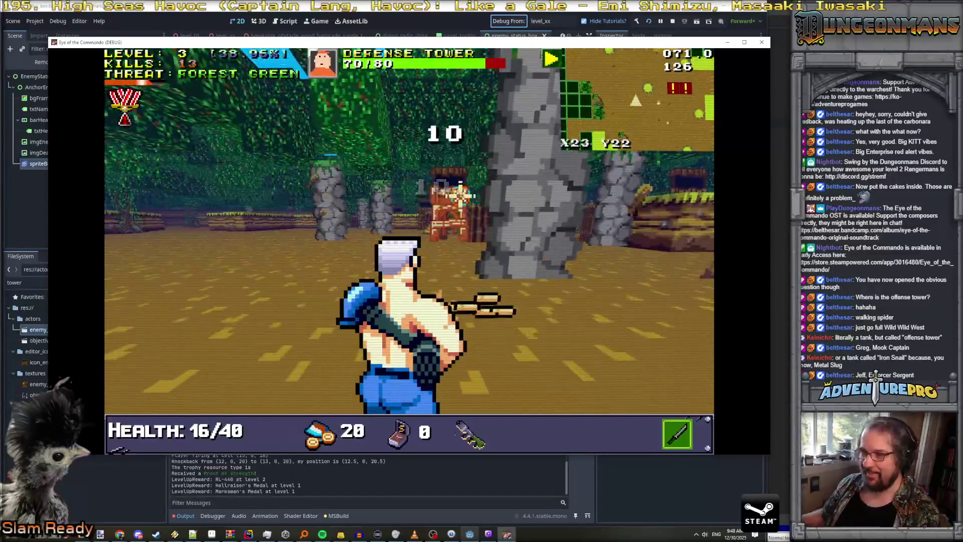
pyautogui.press('d')
pyautogui.click(446, 207)
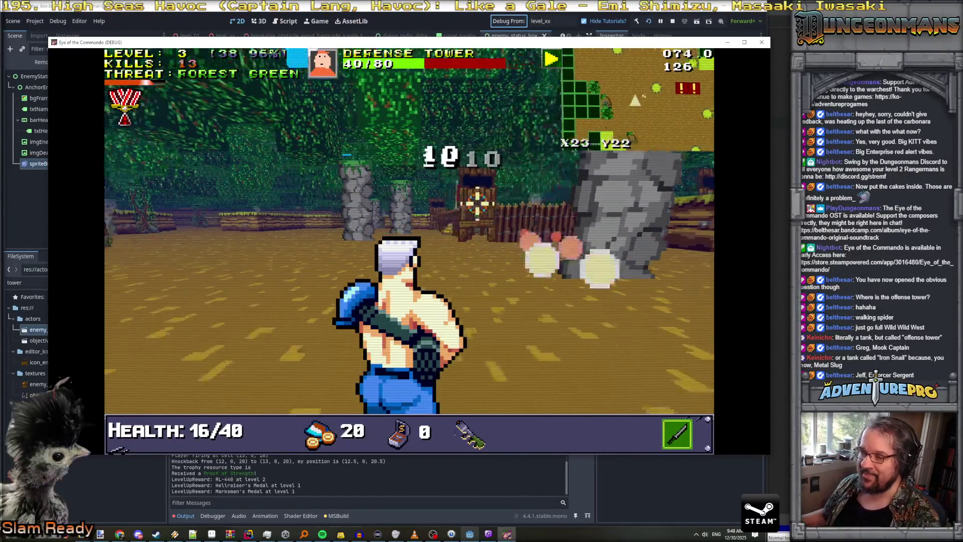
pyautogui.click(487, 203)
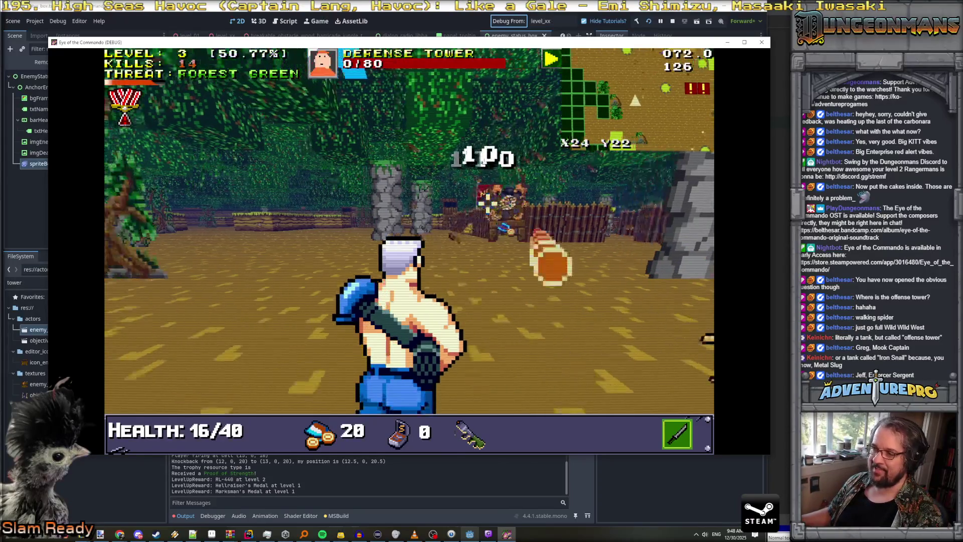
# - Move toward the remaining enemies and keep shooting the Nitro Mook
pyautogui.press('d')
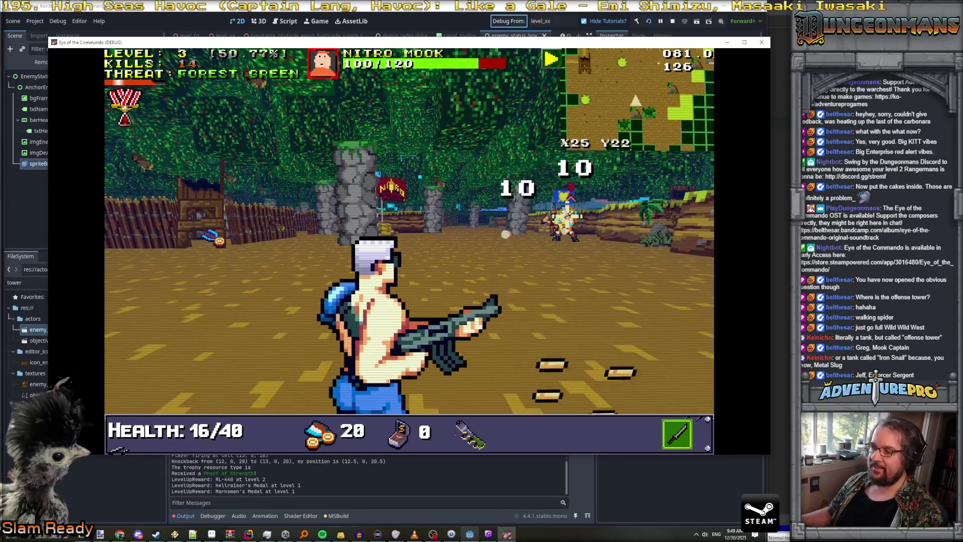
pyautogui.press('s')
pyautogui.click(549, 224)
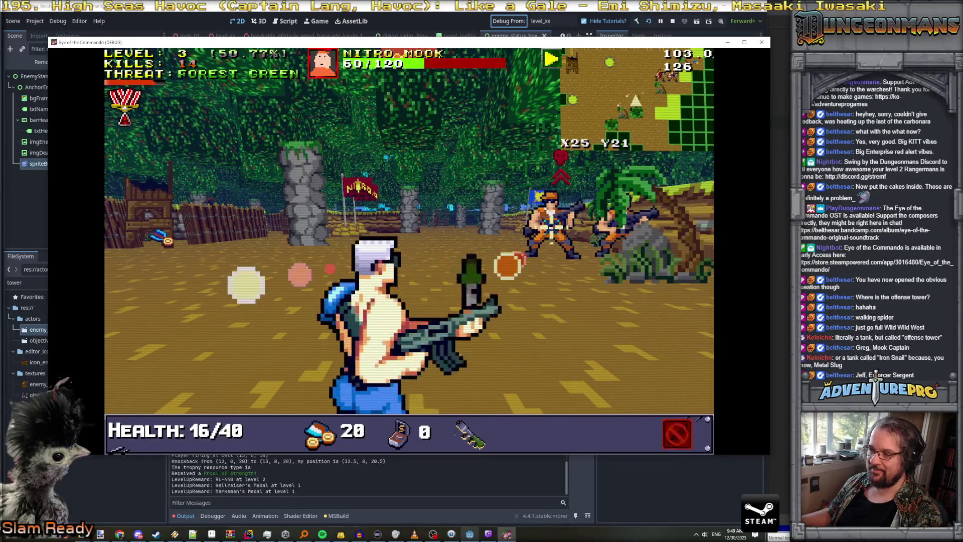
pyautogui.click(512, 225)
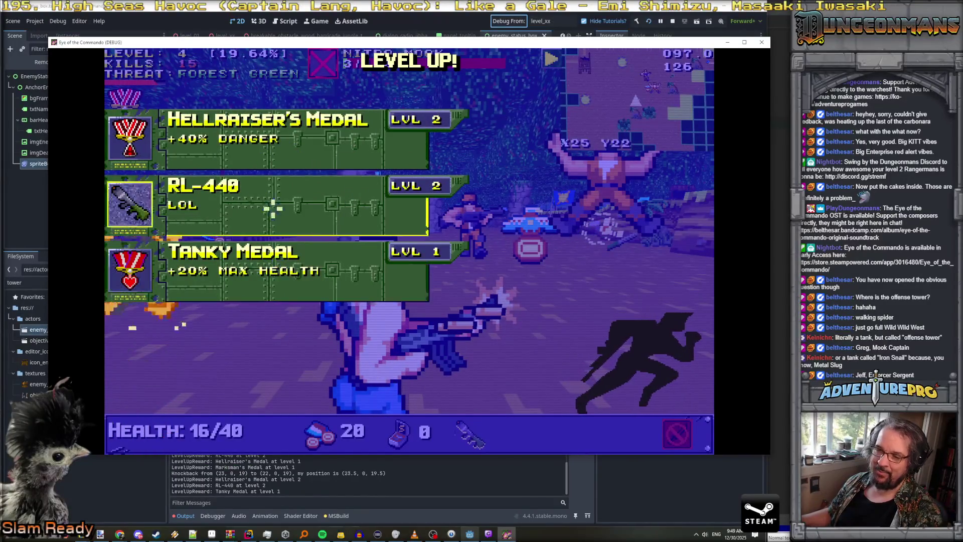
# - Take the Tanky Medal, shoot the remaining mooks and advance toward the ammo pickups
pyautogui.click(259, 273)
pyautogui.click(401, 216)
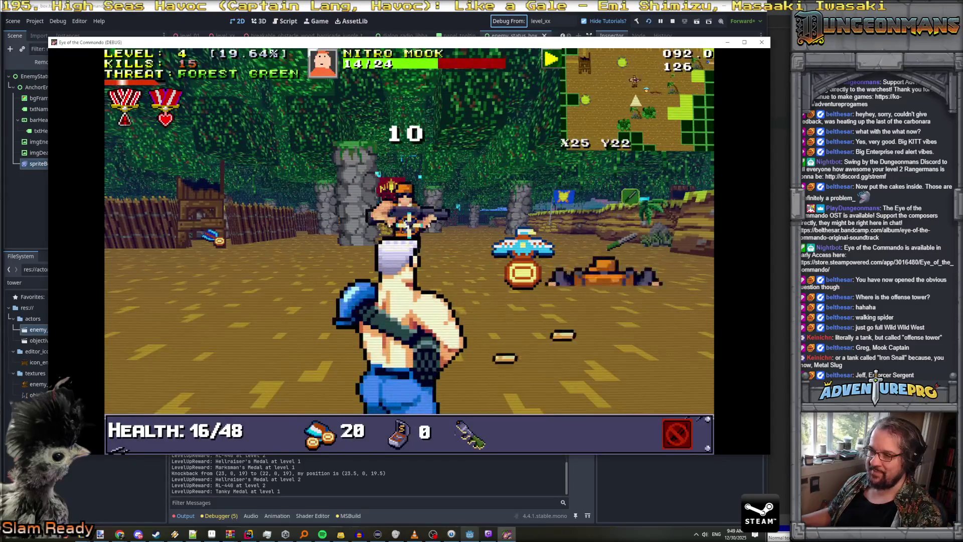
pyautogui.click(170, 226)
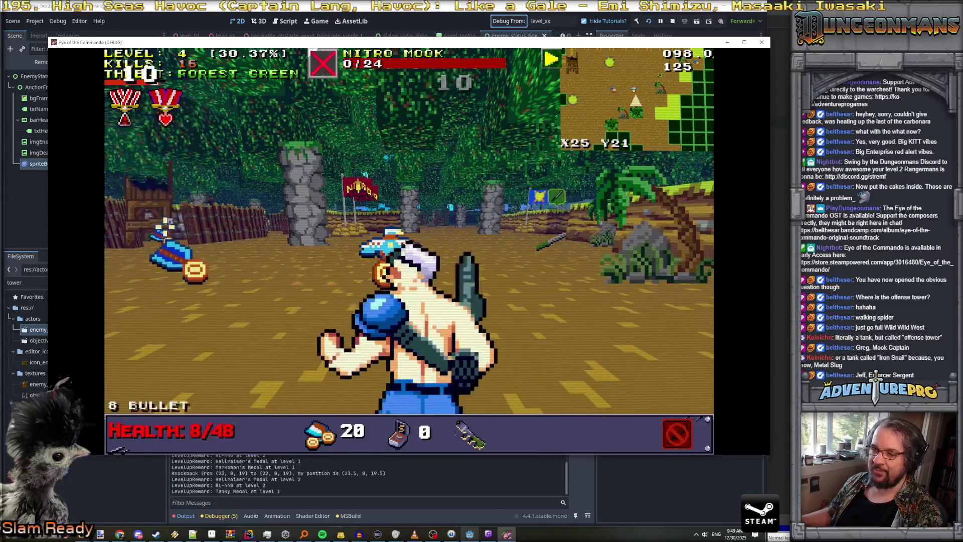
pyautogui.press('w')
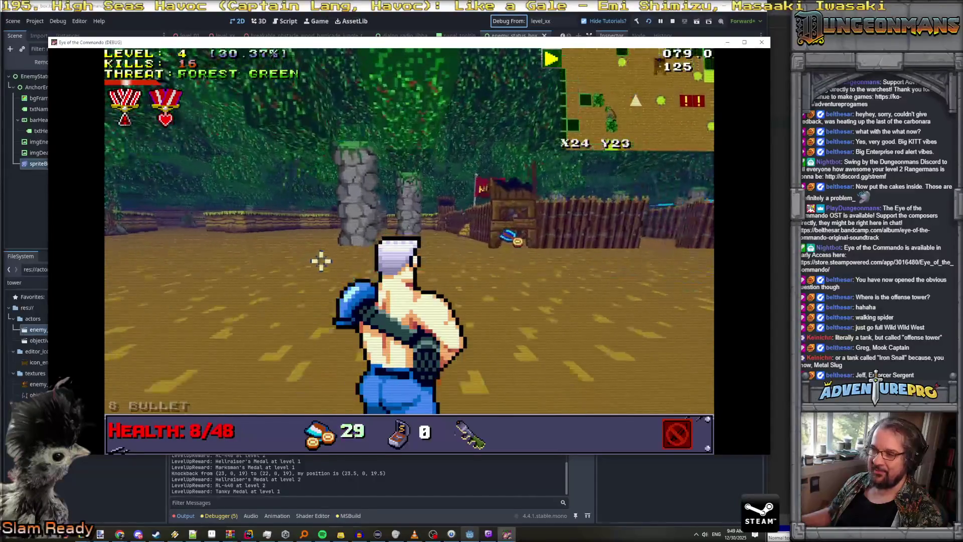
pyautogui.press('w')
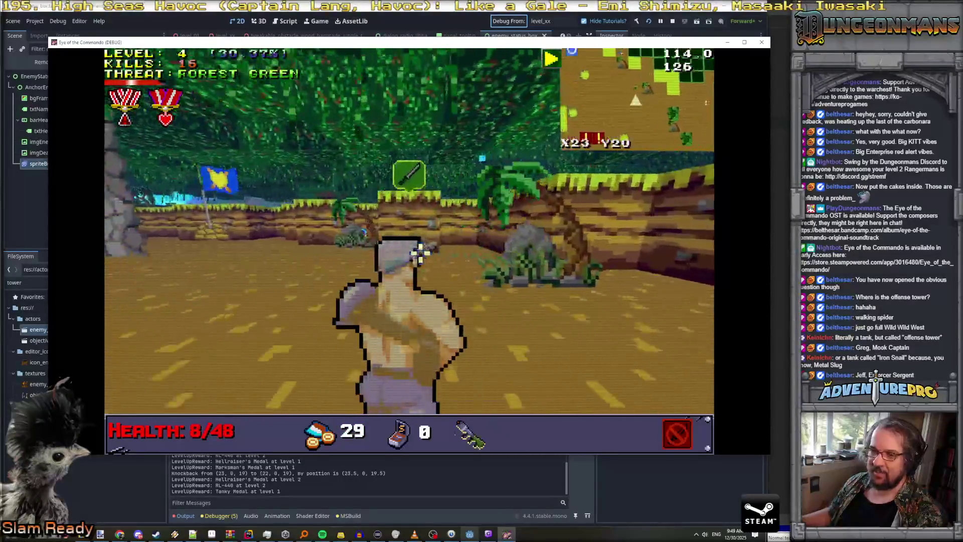
pyautogui.press('w')
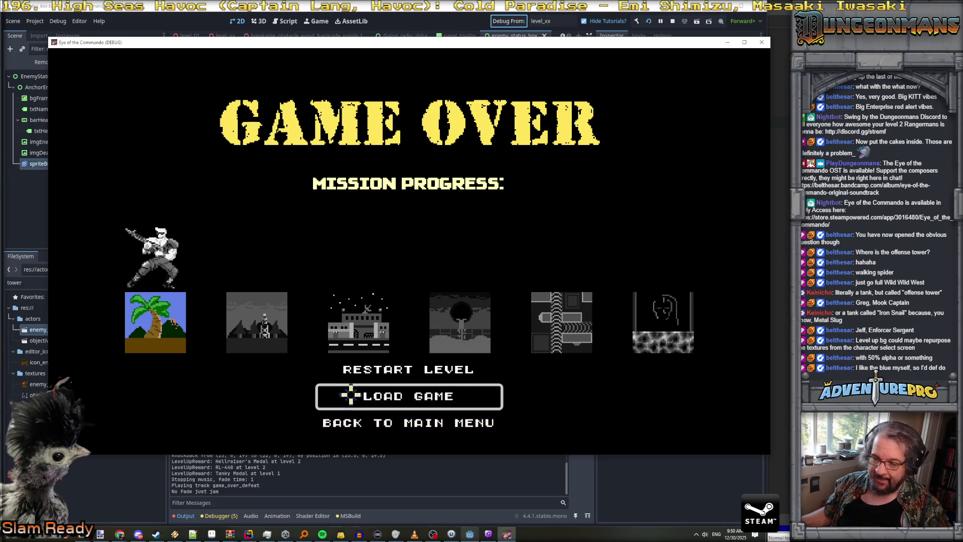
# - Move the Game Over menu choice to Load Game, then close the test game window
pyautogui.press('Down')
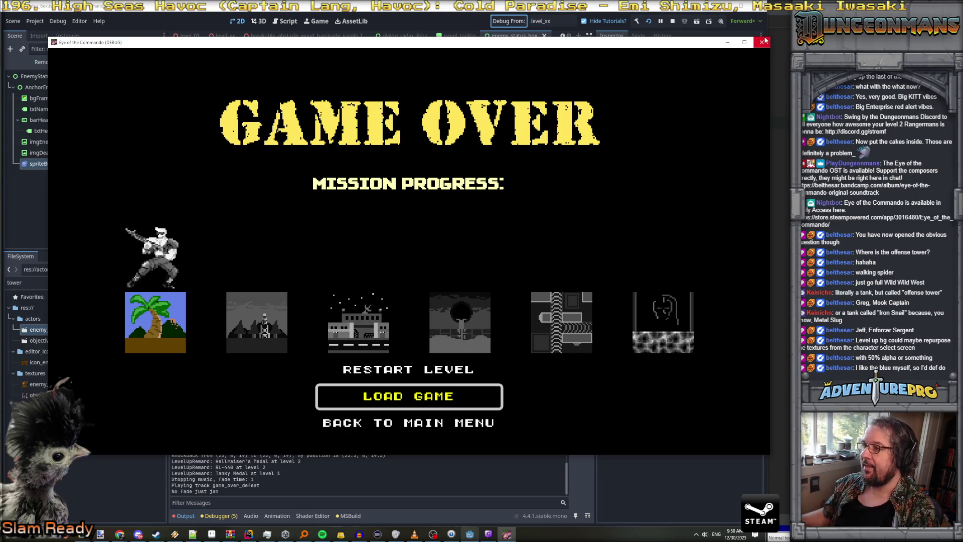
pyautogui.click(763, 42)
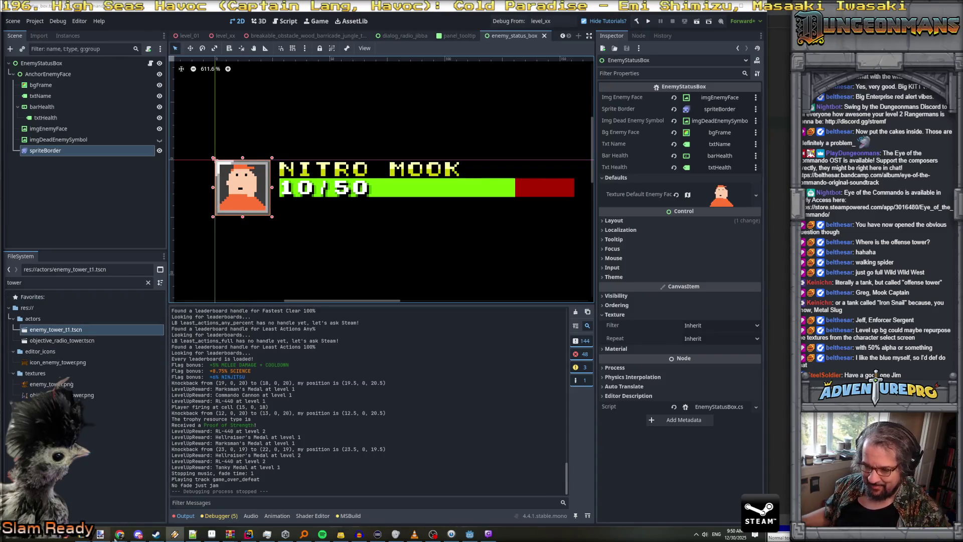
# - Switch from the Godot editor to Aseprite via the taskbar
pyautogui.click(212, 534)
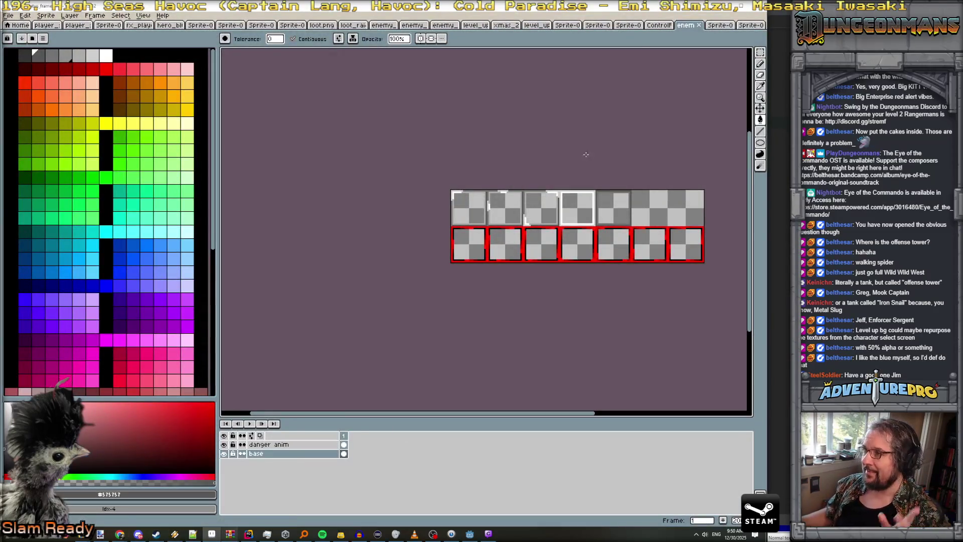
# - Open the purple cloud sprite and pan across it
pyautogui.click(597, 25)
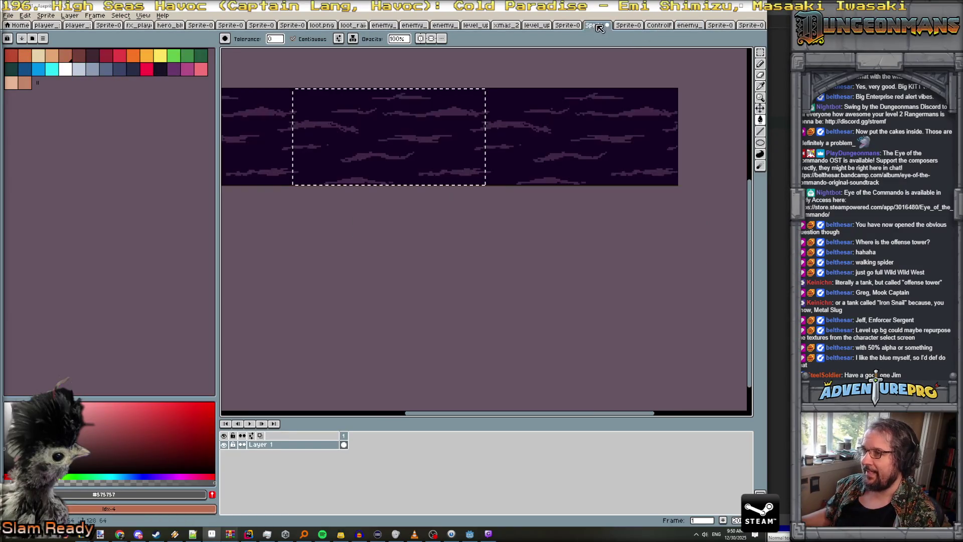
pyautogui.scroll(2, 400, 148)
pyautogui.moveTo(400, 149); pyautogui.dragTo(409, 155)
pyautogui.scroll(-2, 477, 219)
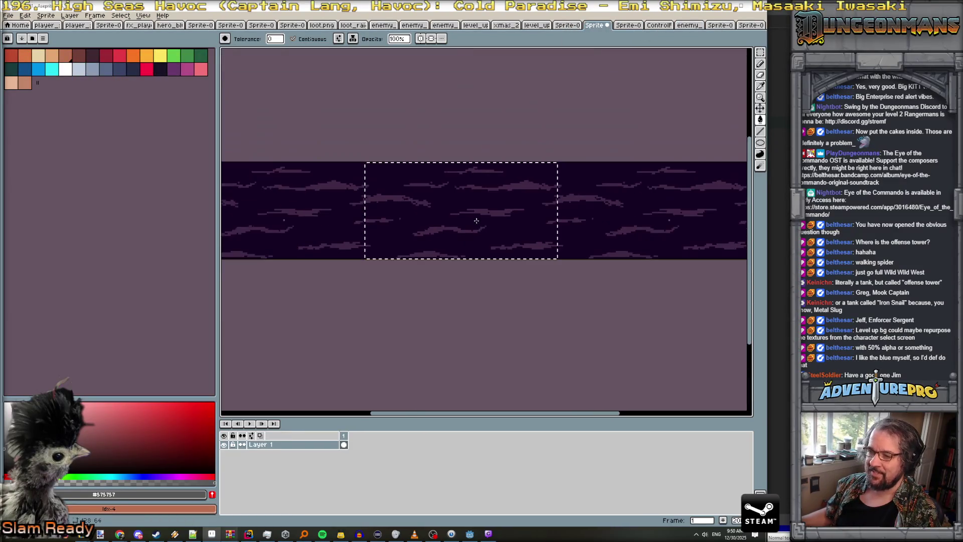
# - Open the sword sprite and enlarge the timeline to show all its layers
pyautogui.click(505, 25)
pyautogui.moveTo(486, 299); pyautogui.dragTo(497, 246)
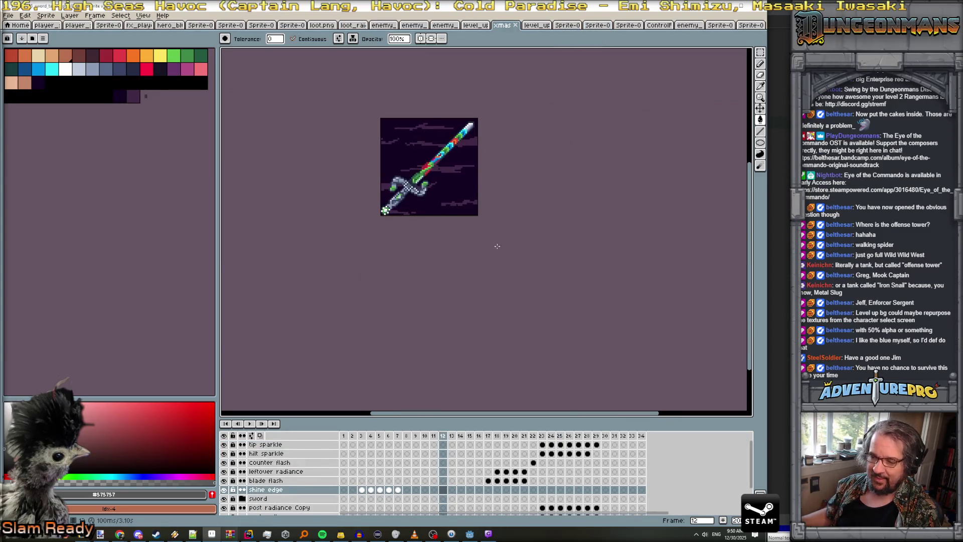
pyautogui.moveTo(404, 417); pyautogui.dragTo(394, 341)
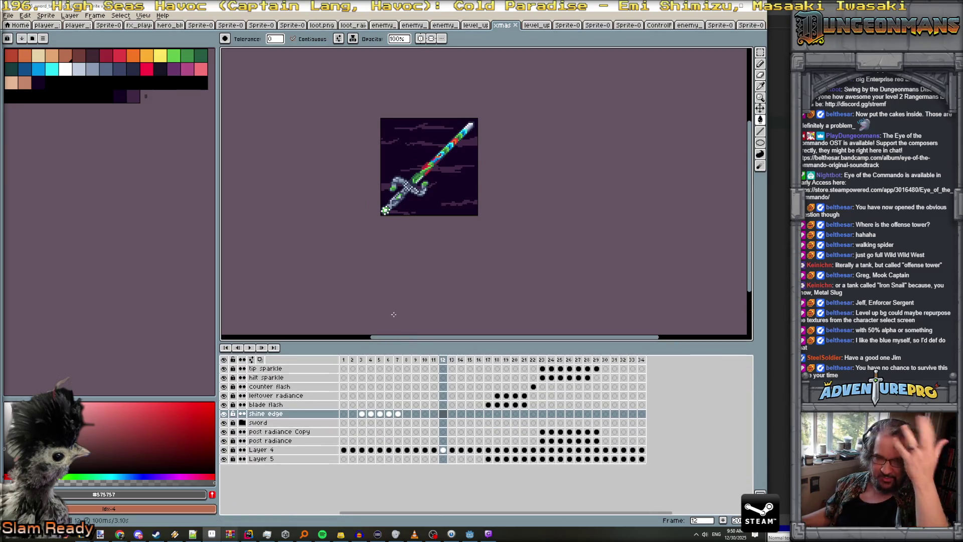
pyautogui.scroll(1, 489, 186)
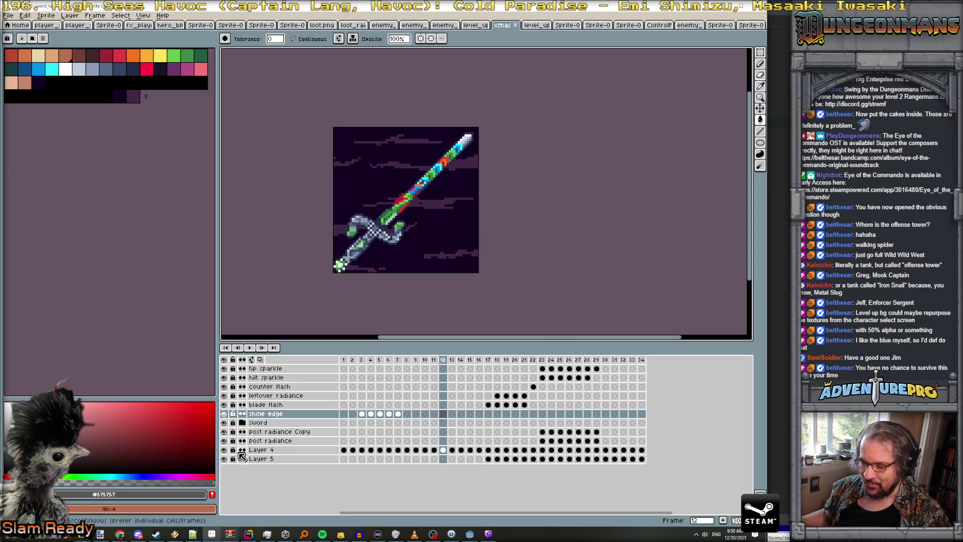
# - Hide all layers except the Layer 4 background and play the animation
pyautogui.click(224, 422)
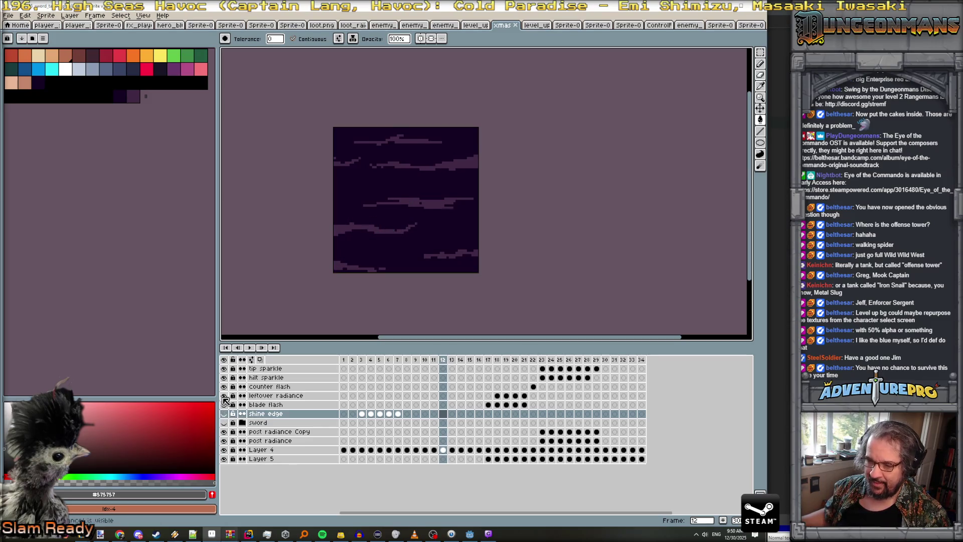
pyautogui.click(224, 369)
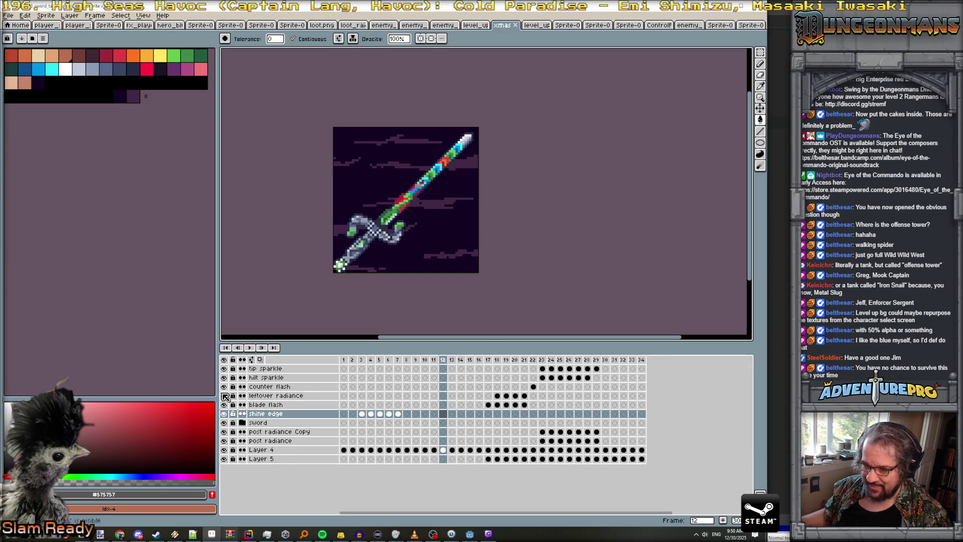
pyautogui.click(224, 359)
pyautogui.click(225, 450)
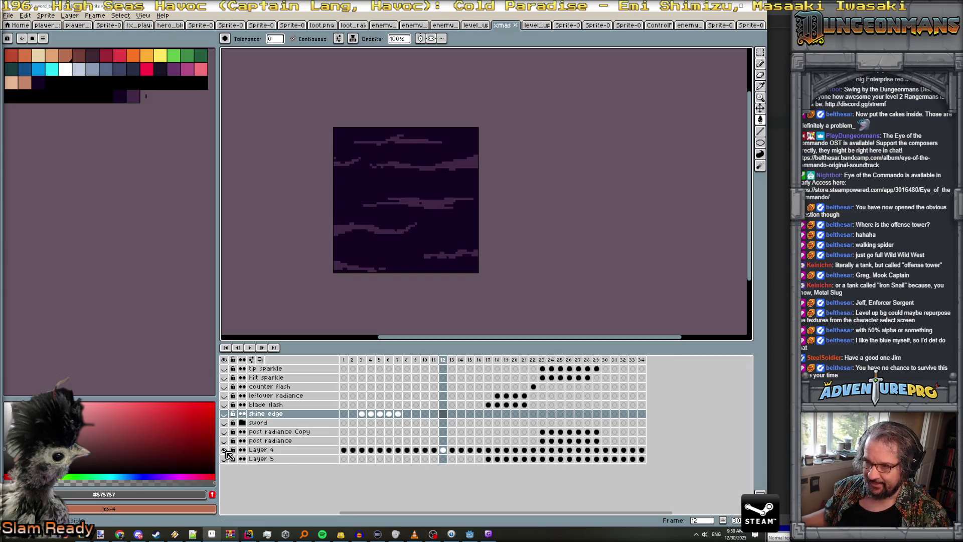
pyautogui.click(250, 347)
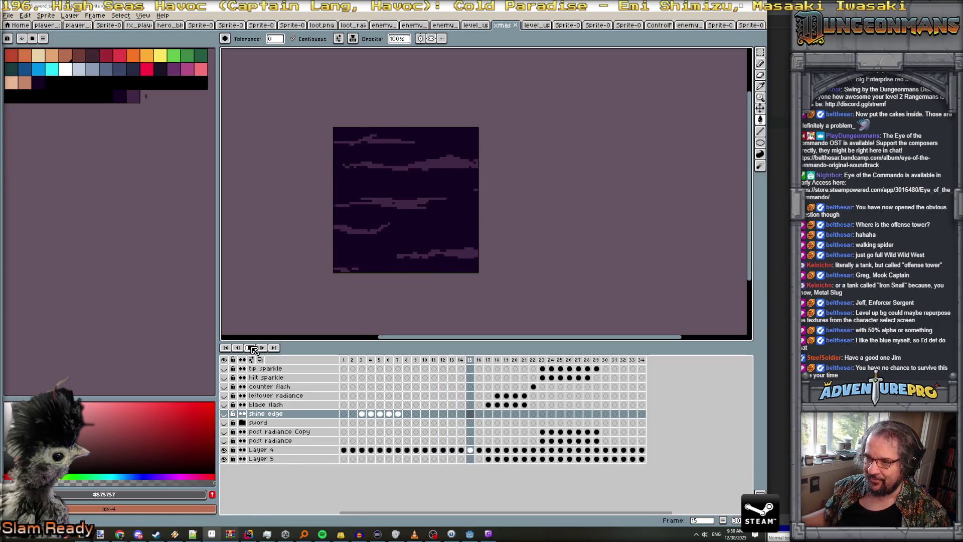